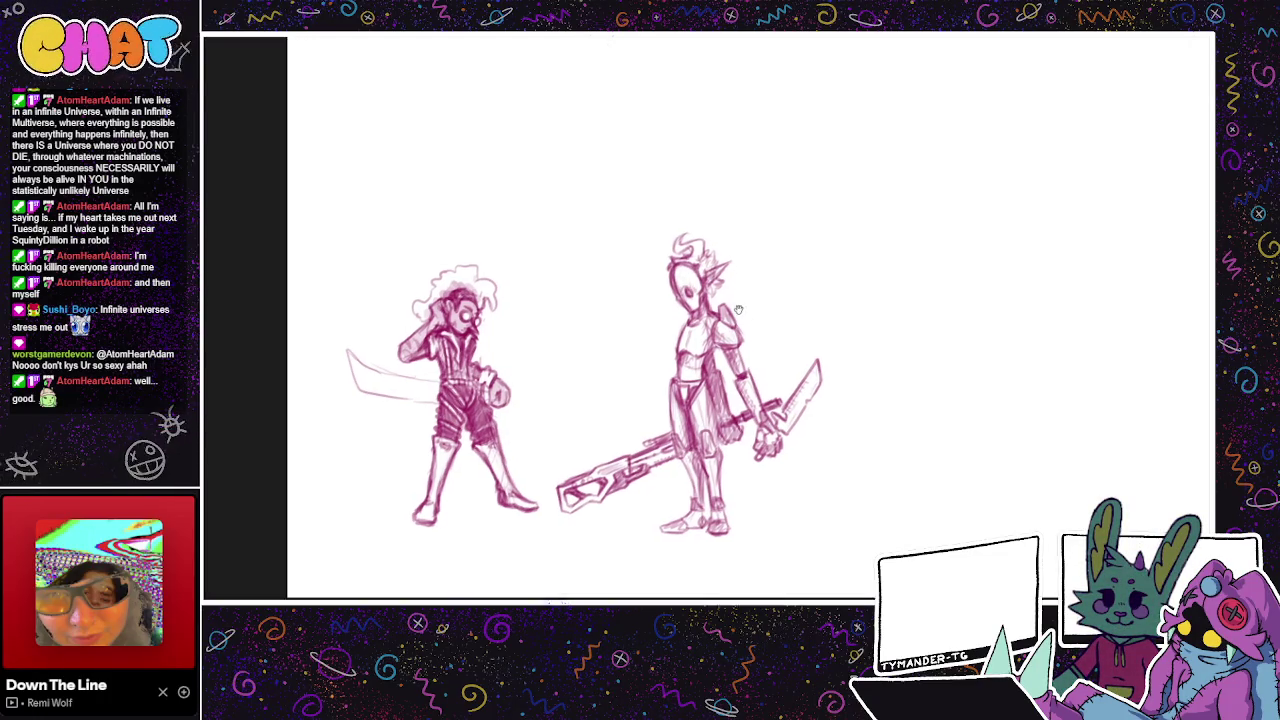
Step: Darken the armored swordsman's torso, neck and chest with extra pencil strokes and hatching
mouse_move(744, 316)
mouse_down()
mouse_move(581, 305)
mouse_move(568, 342)
mouse_up()
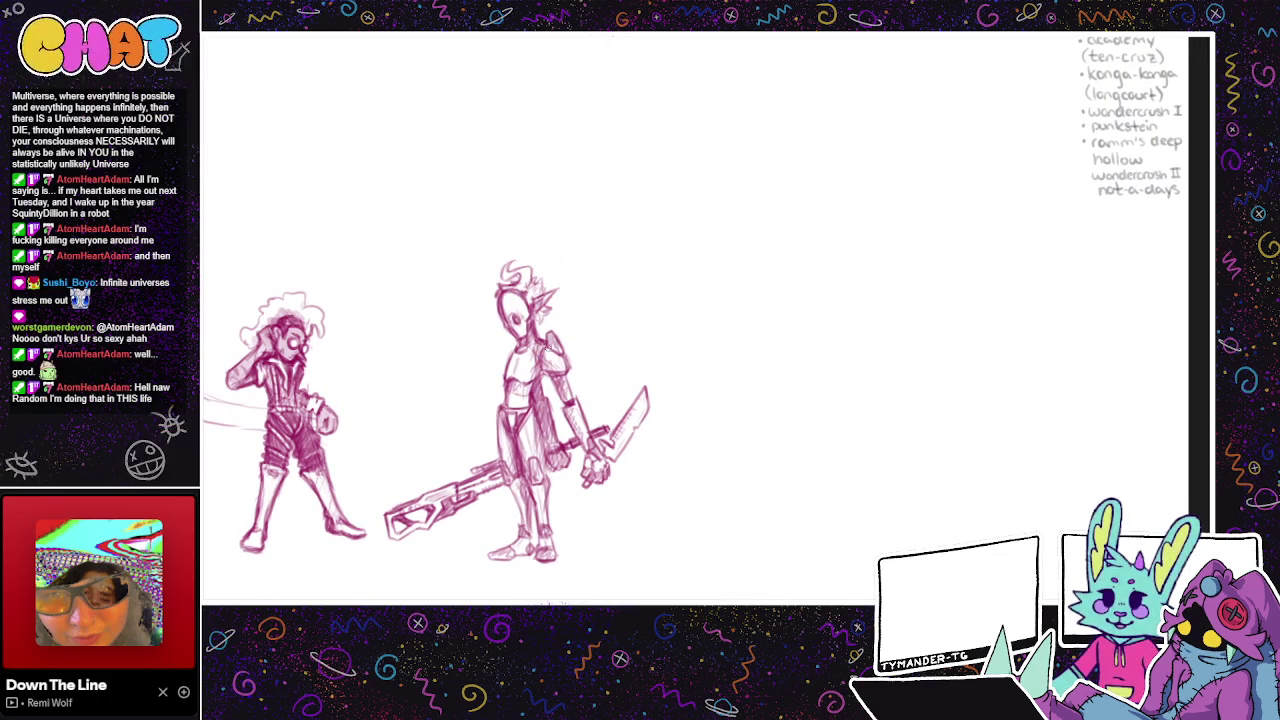
drag(504, 384, 524, 410)
mouse_move(524, 344)
mouse_down()
mouse_move(546, 354)
mouse_move(534, 348)
mouse_up()
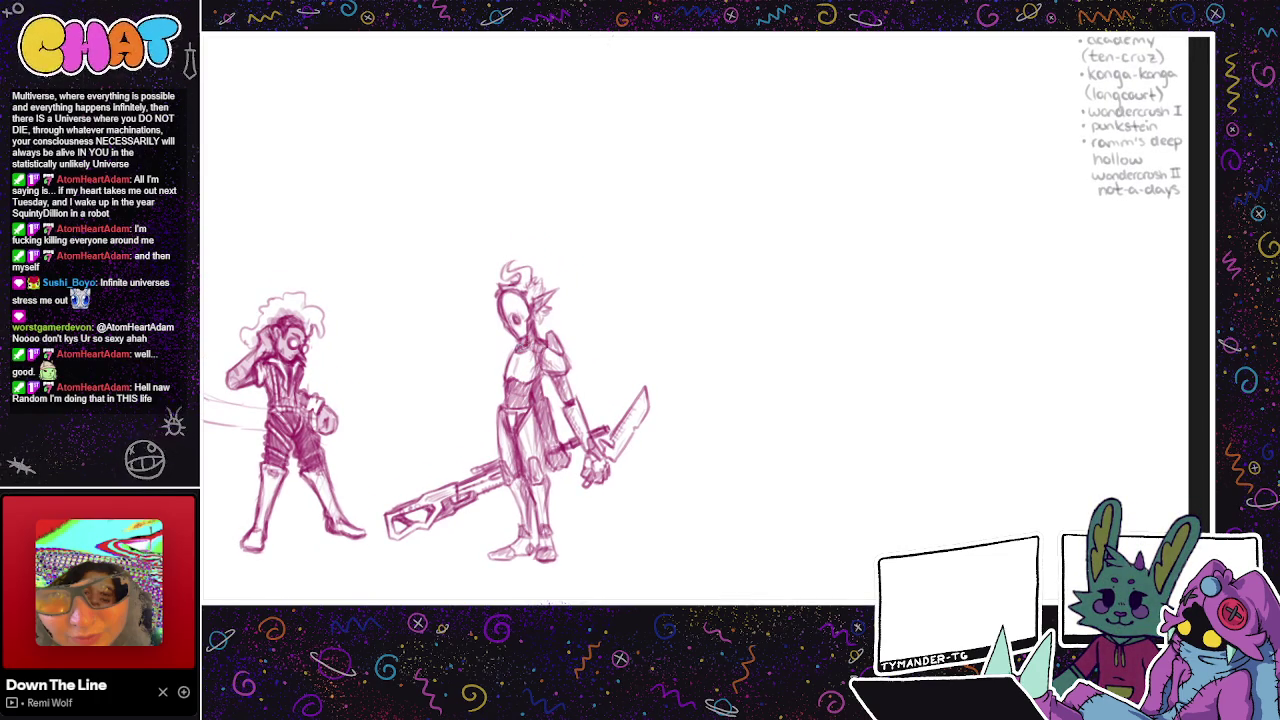
drag(600, 400, 626, 390)
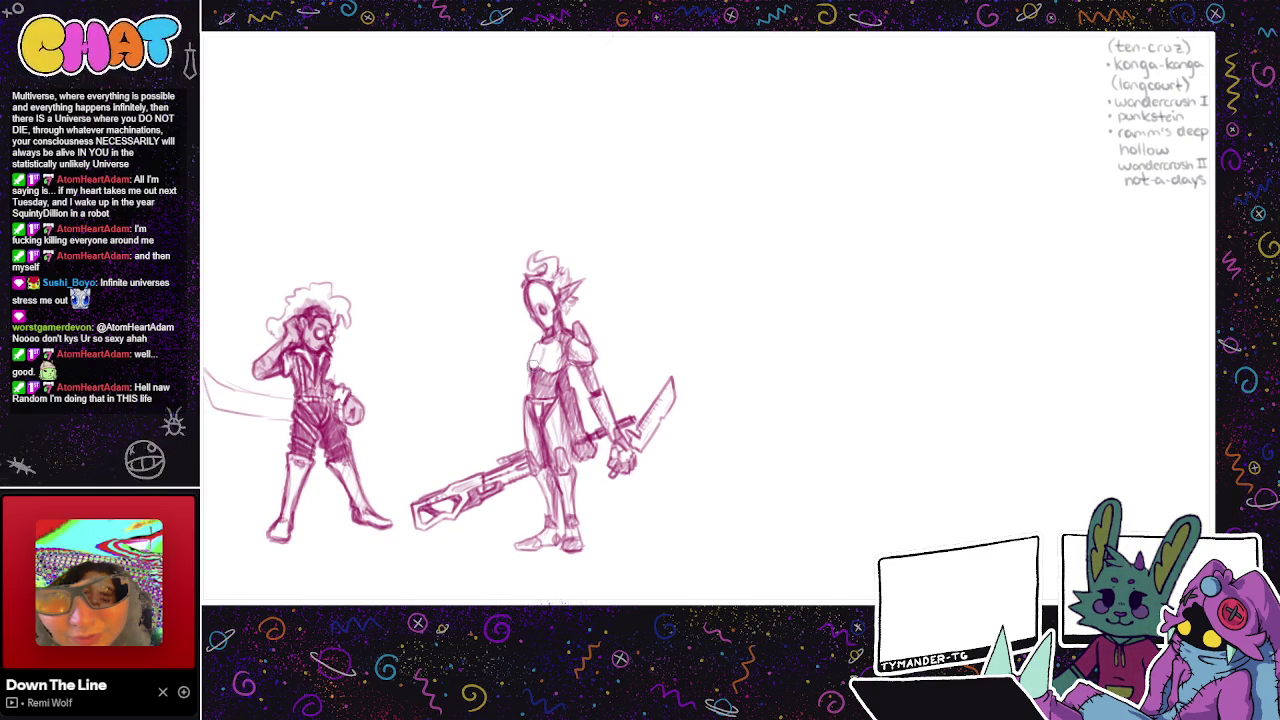
drag(535, 336, 527, 364)
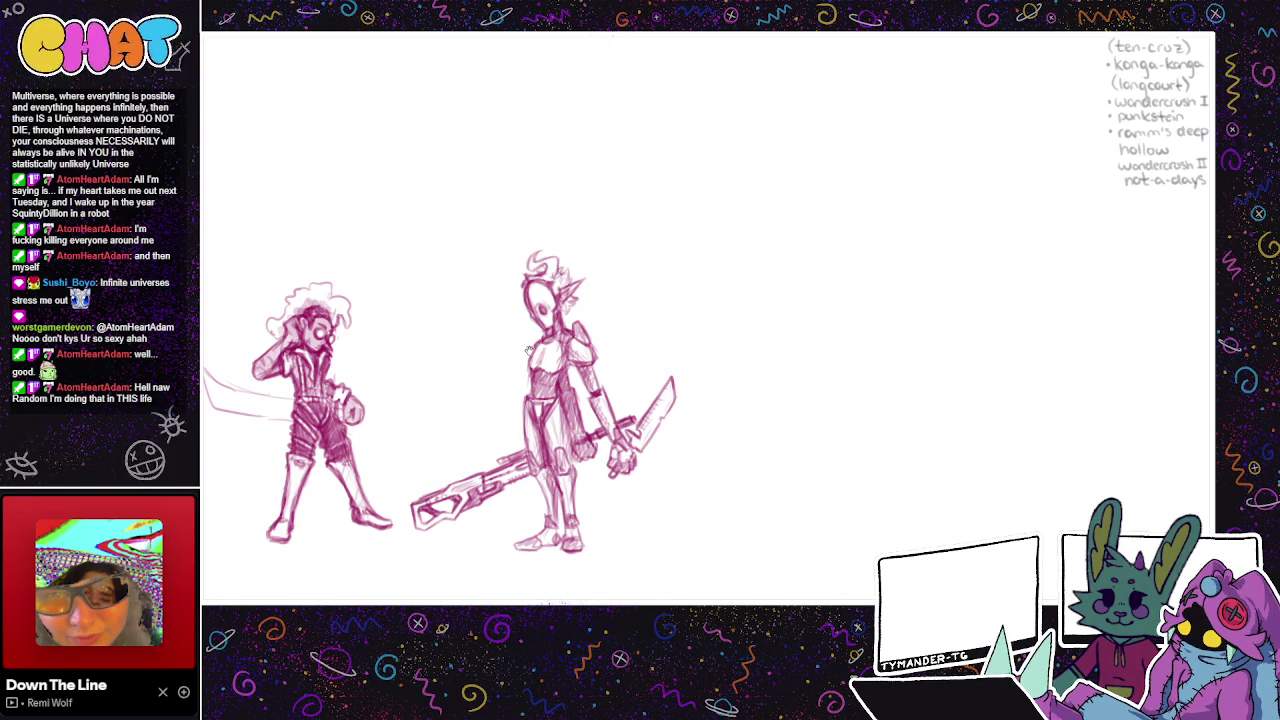
Step: Fade the armored swordsman's sketch to a lighter opacity
drag(527, 350, 557, 318)
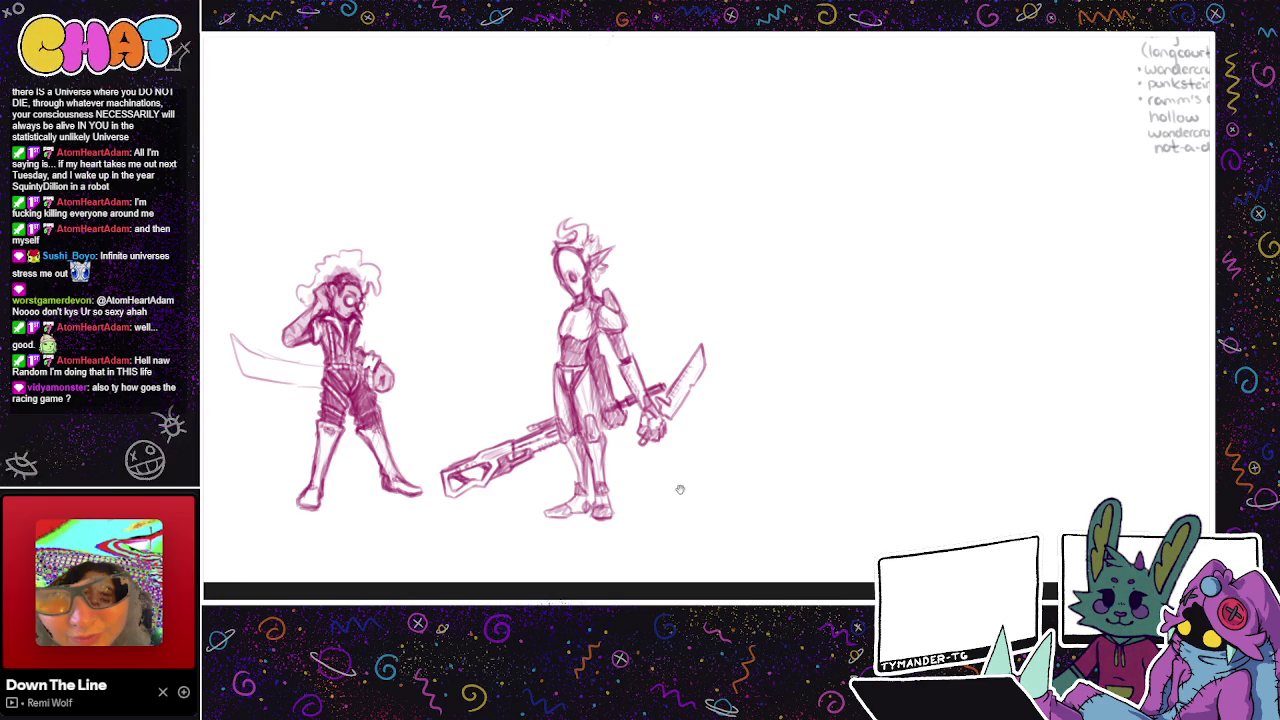
drag(682, 480, 737, 525)
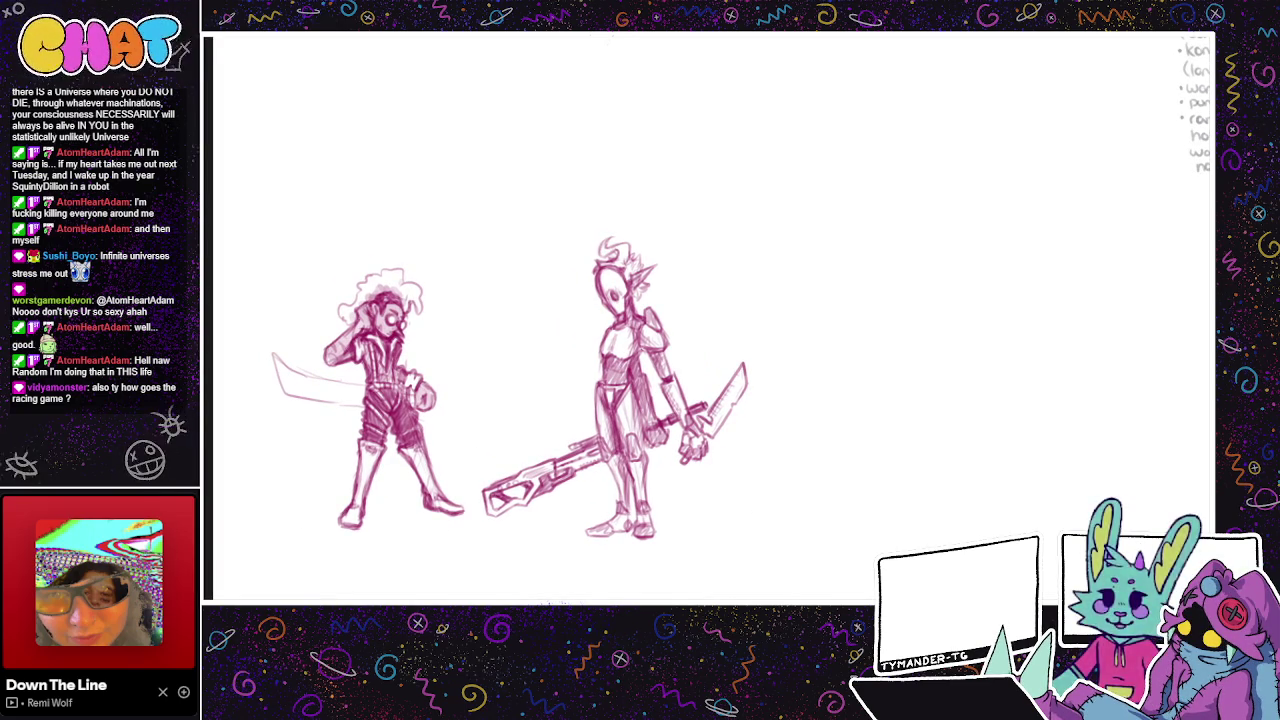
drag(509, 340, 403, 343)
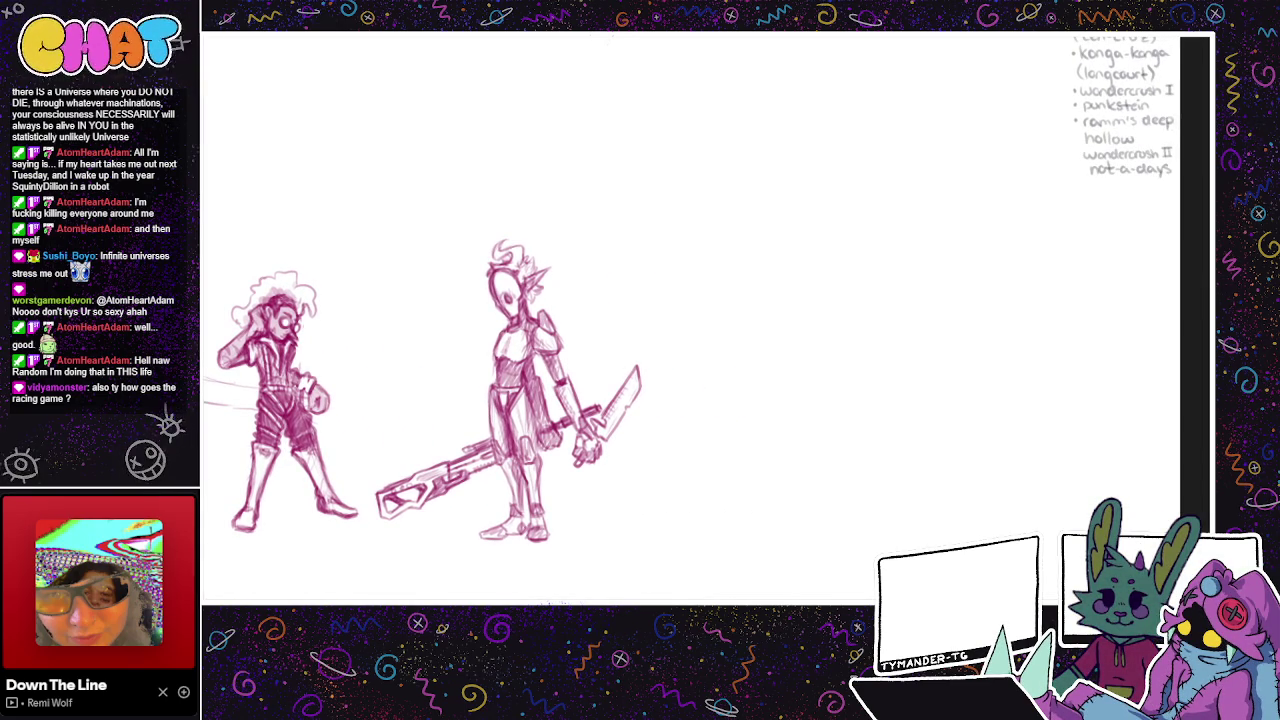
drag(545, 270, 541, 328)
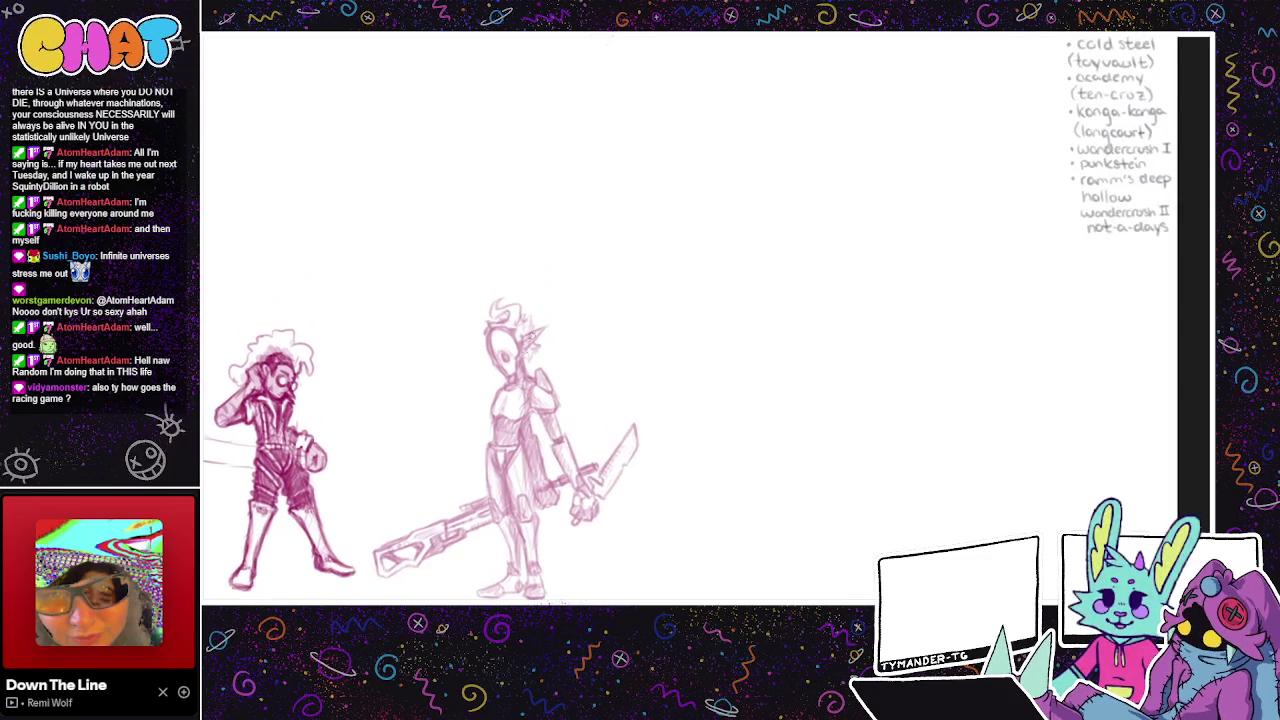
Step: Trace darker lines over the swordsman's collar, chest and a diagonal torso line
scroll(540, 328, up, 2)
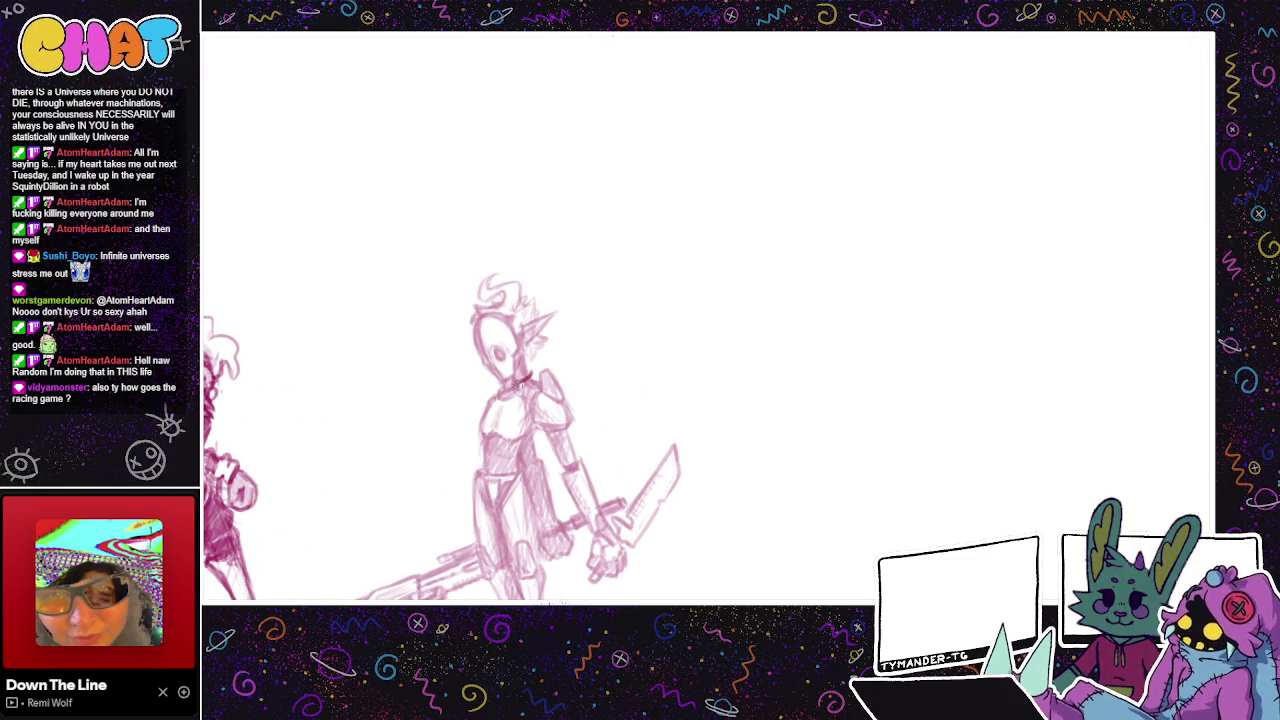
drag(512, 382, 522, 400)
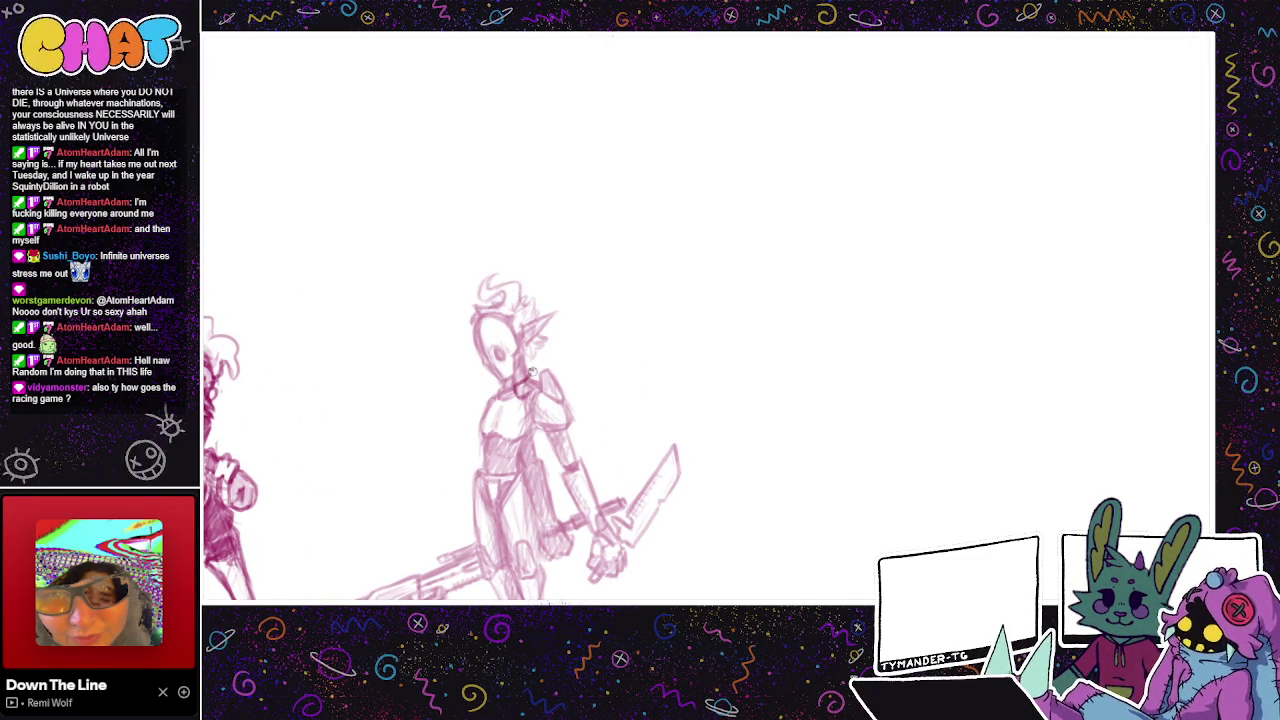
drag(497, 382, 490, 396)
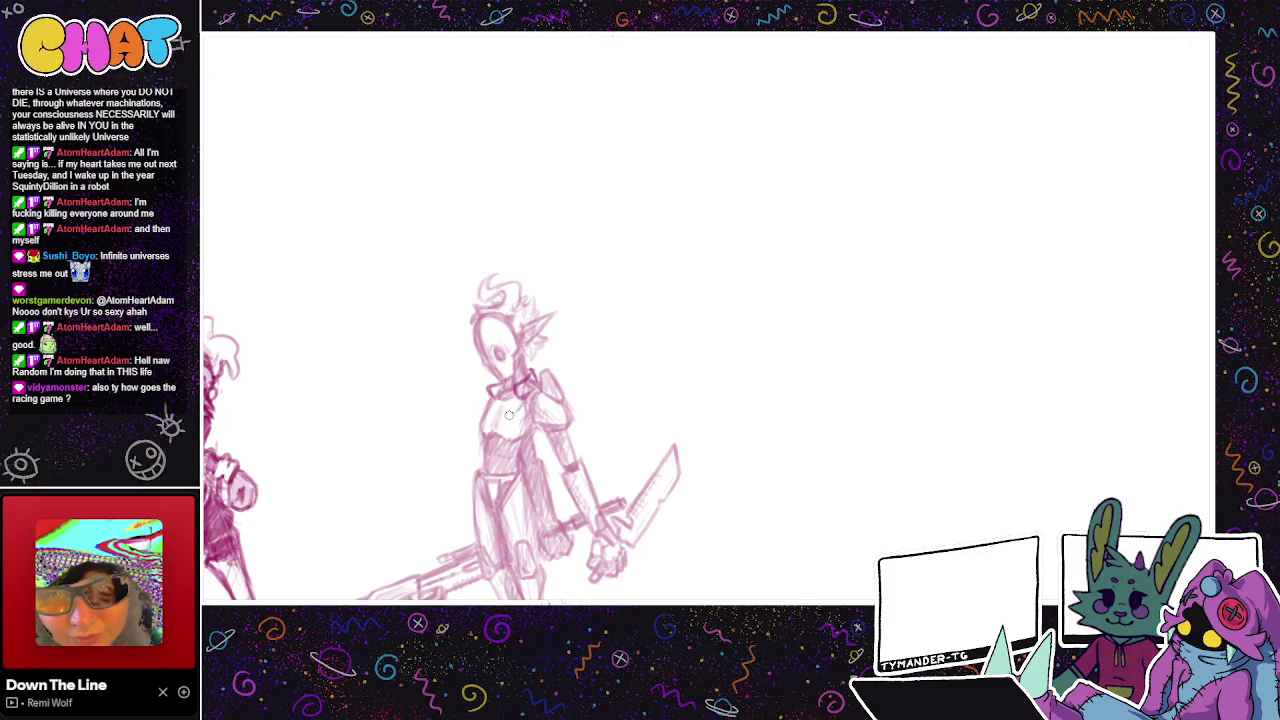
mouse_move(520, 400)
mouse_down()
mouse_move(505, 415)
mouse_move(507, 462)
mouse_up()
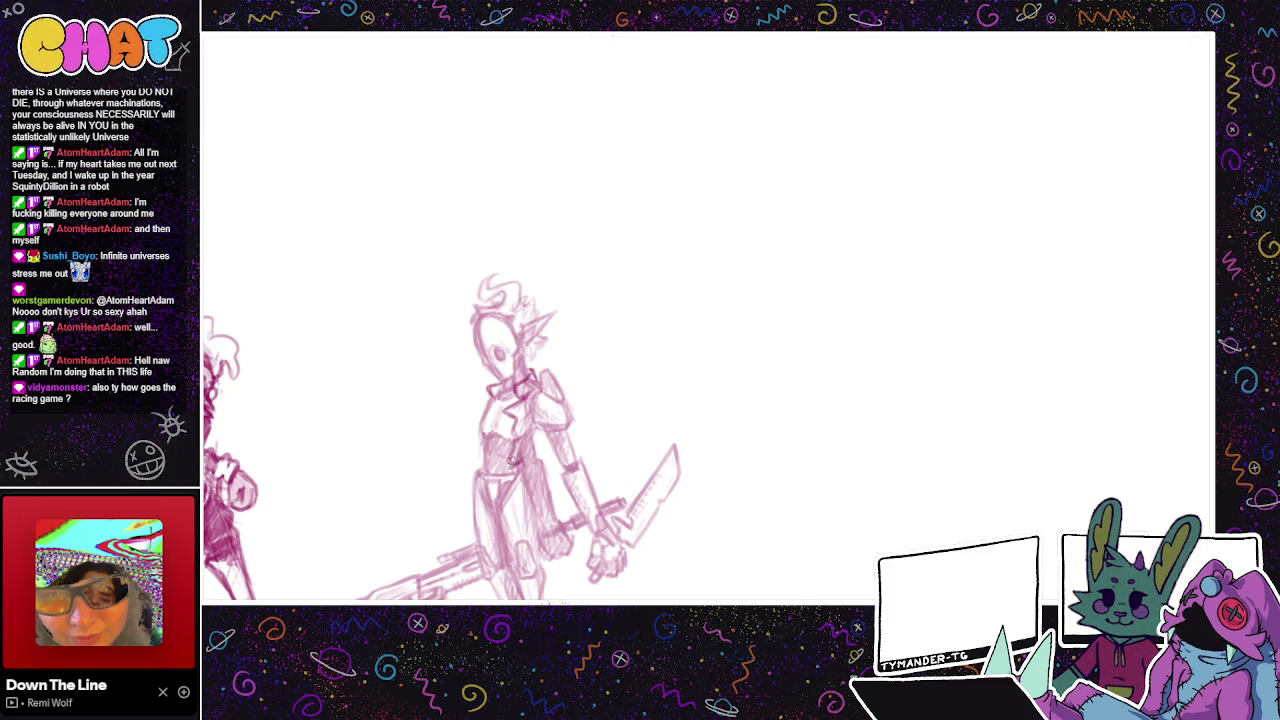
drag(507, 465, 535, 432)
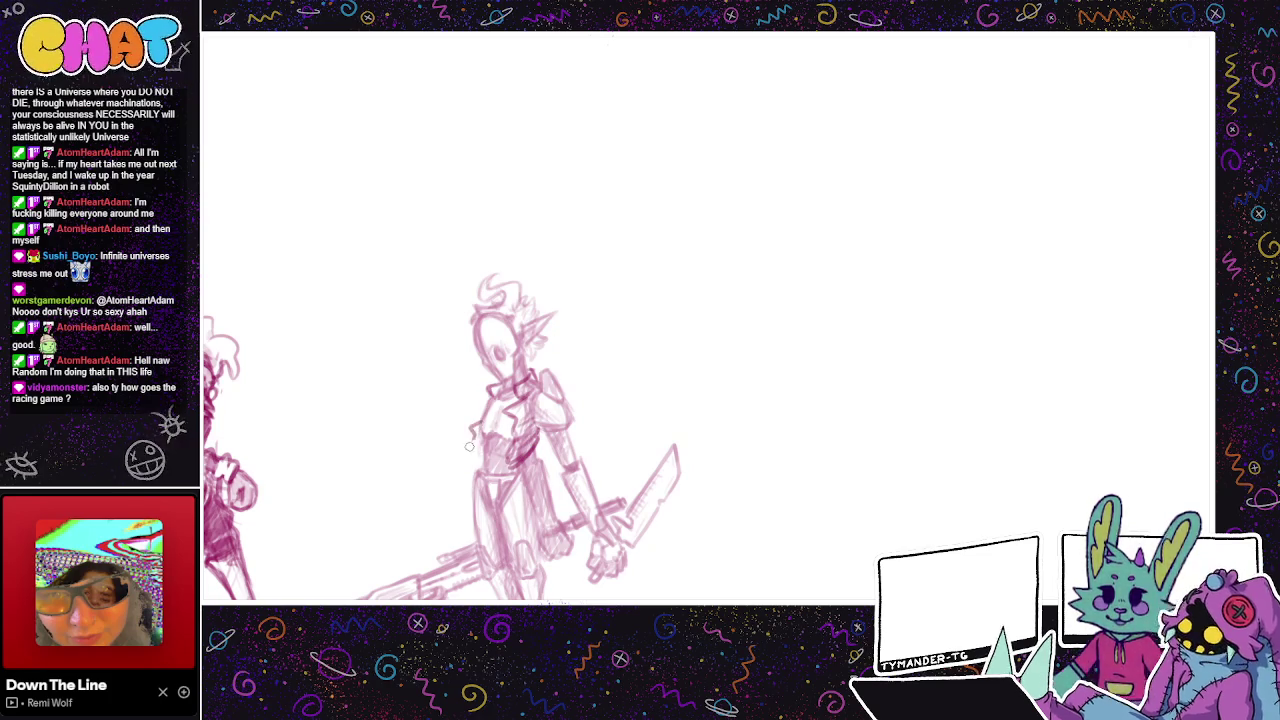
Step: Darken the left hip and shoulder lines, then doodle a heart beside the swordsman
drag(480, 438, 478, 462)
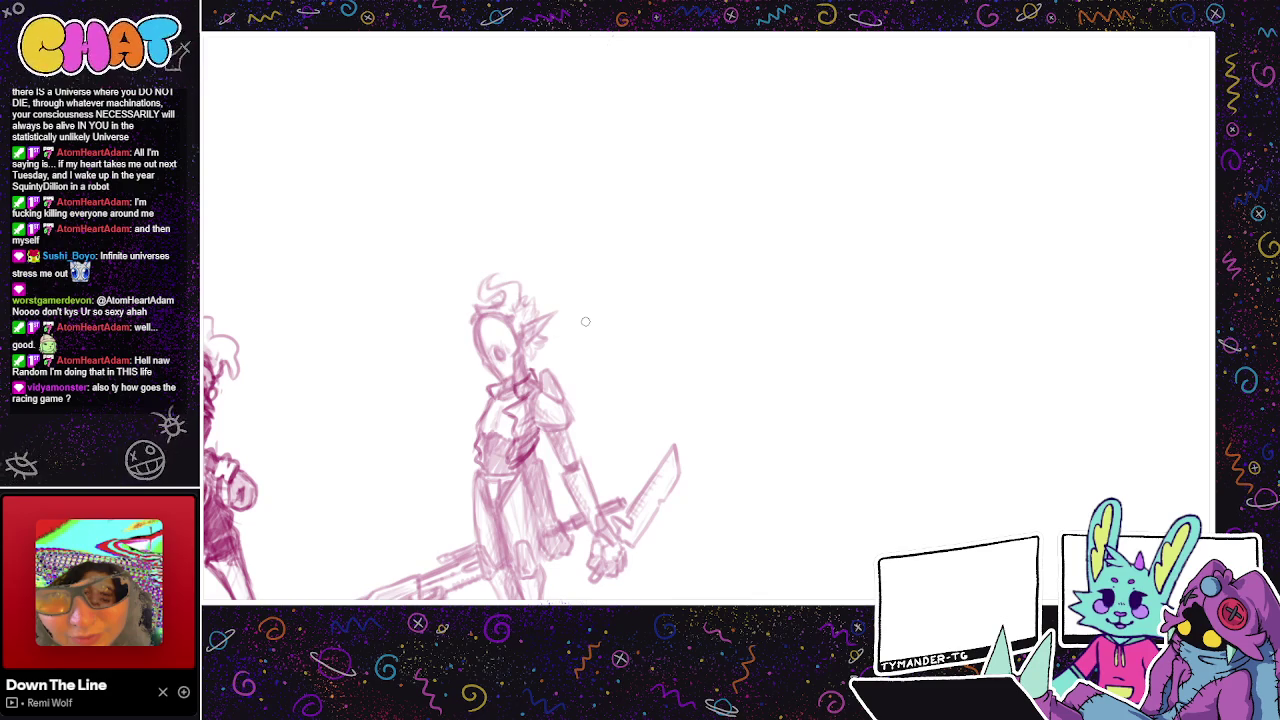
drag(480, 406, 472, 414)
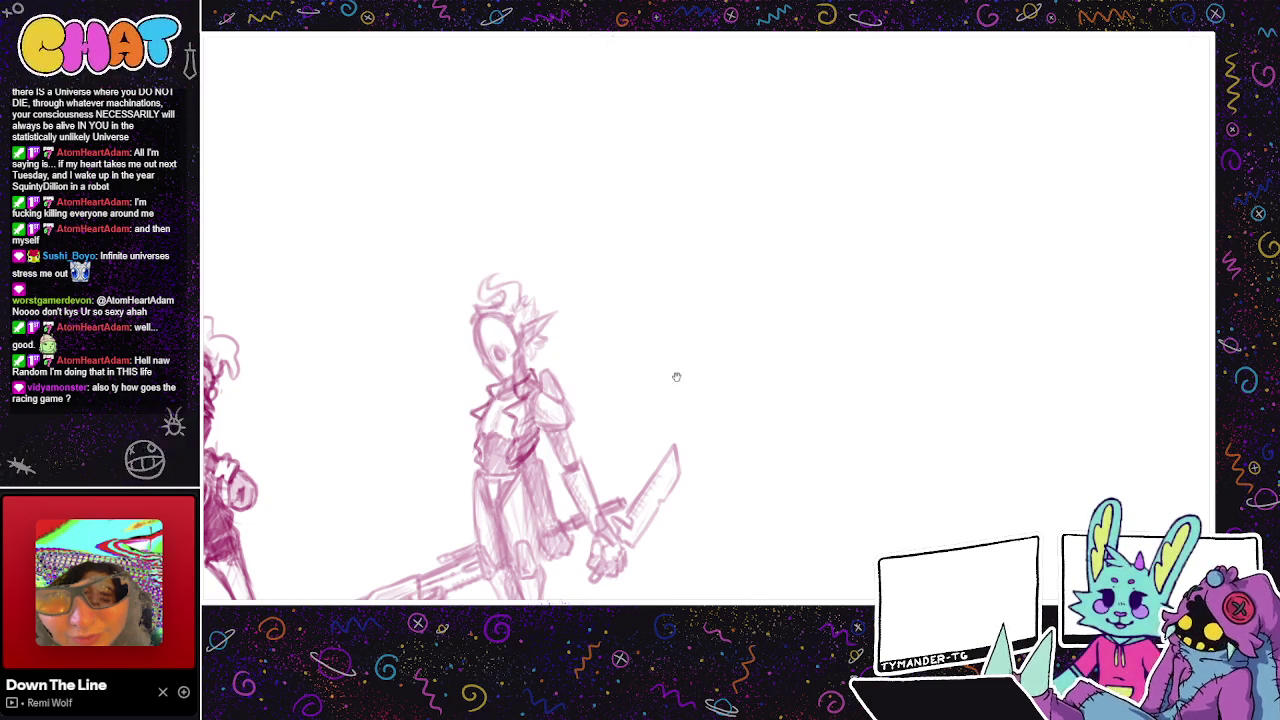
drag(674, 378, 564, 393)
mouse_move(607, 311)
mouse_down()
mouse_move(620, 340)
mouse_move(677, 303)
mouse_move(645, 340)
mouse_move(718, 324)
mouse_up()
Step: Finish a star and a ringed planet doodle, then switch to the Godot editor
mouse_move(645, 340)
mouse_down()
mouse_move(658, 375)
mouse_move(728, 366)
mouse_up()
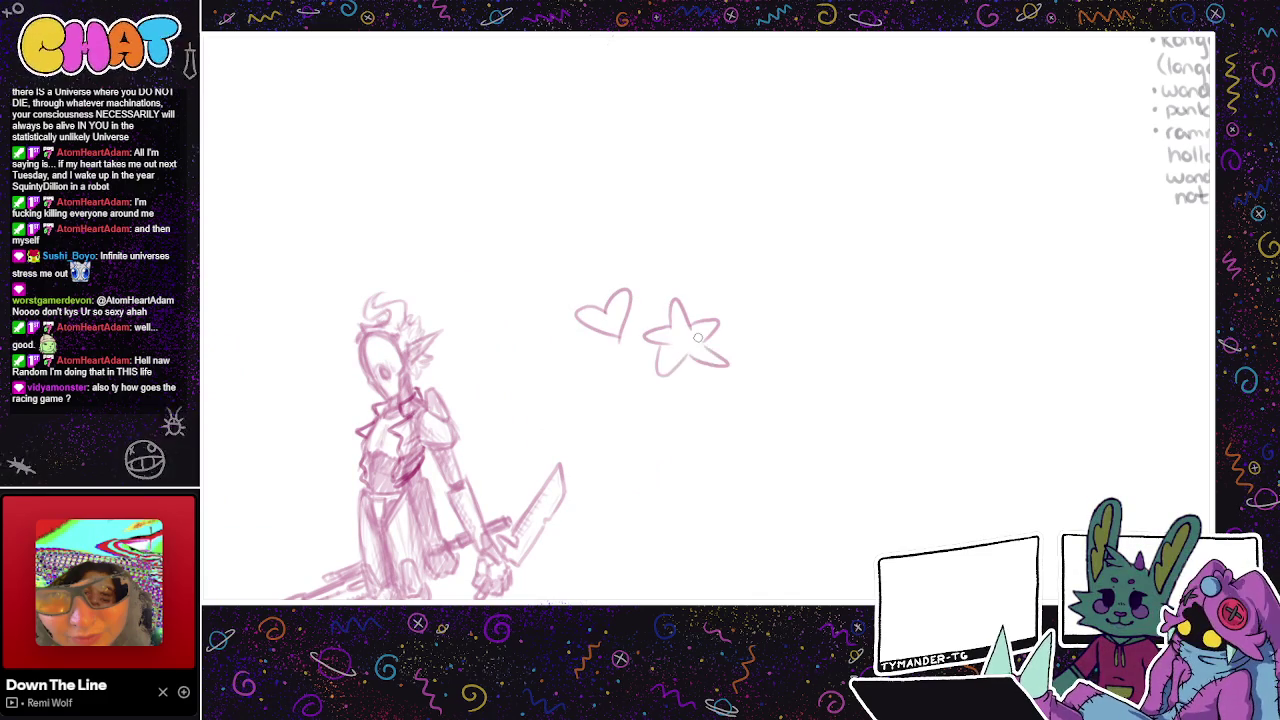
mouse_move(655, 402)
mouse_down()
mouse_move(678, 410)
mouse_move(630, 422)
mouse_move(688, 444)
mouse_up()
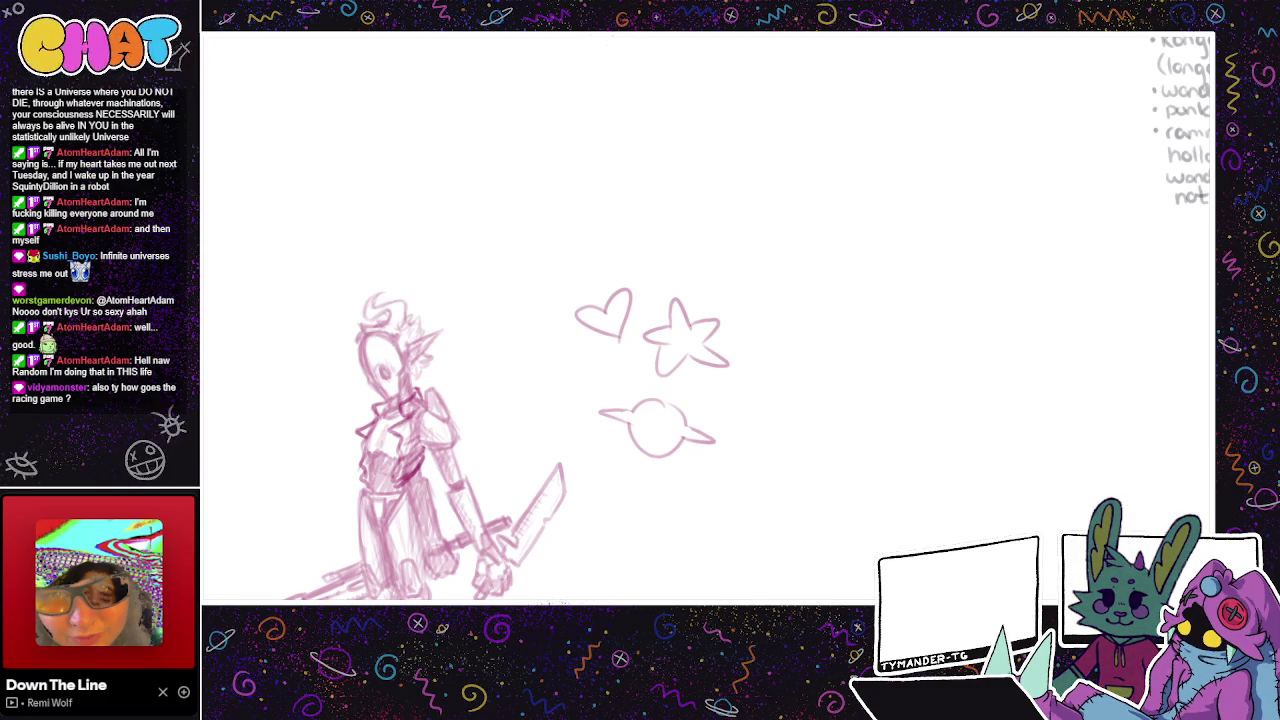
key(alt+Tab)
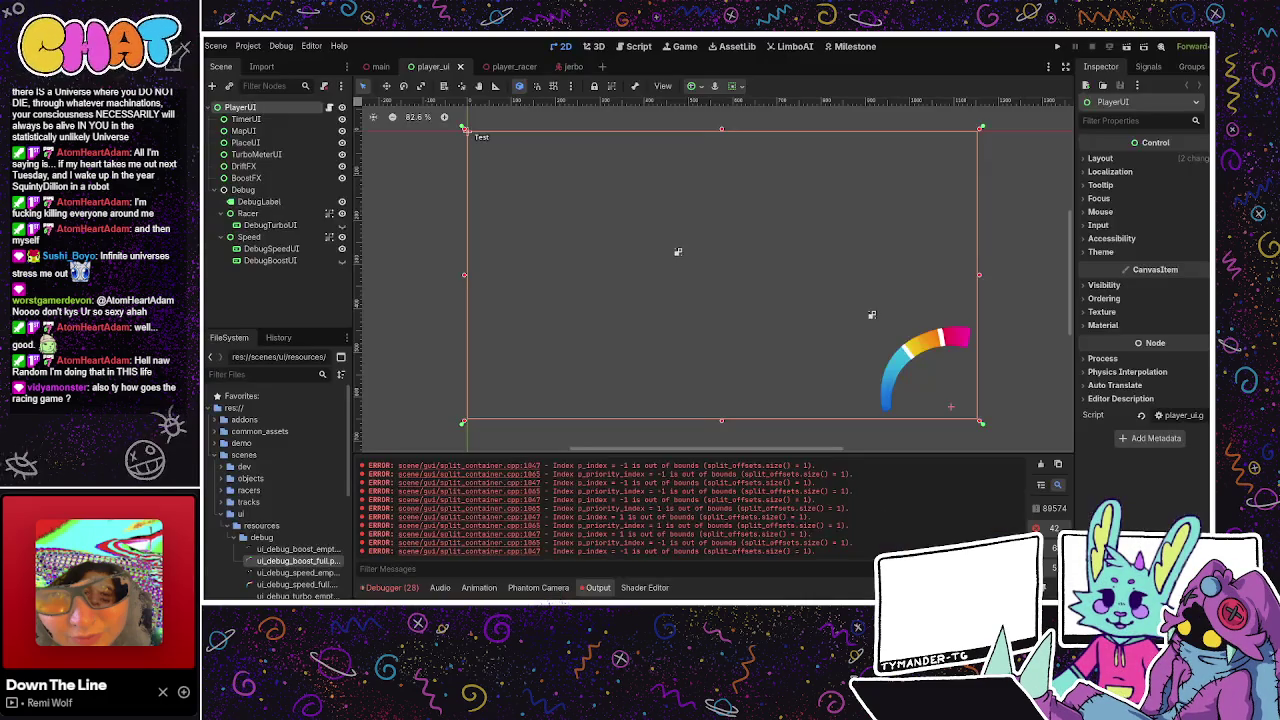
Step: Select the Speed node, run the racing project to test it, and stop it with F8
scroll(777, 260, down, 1)
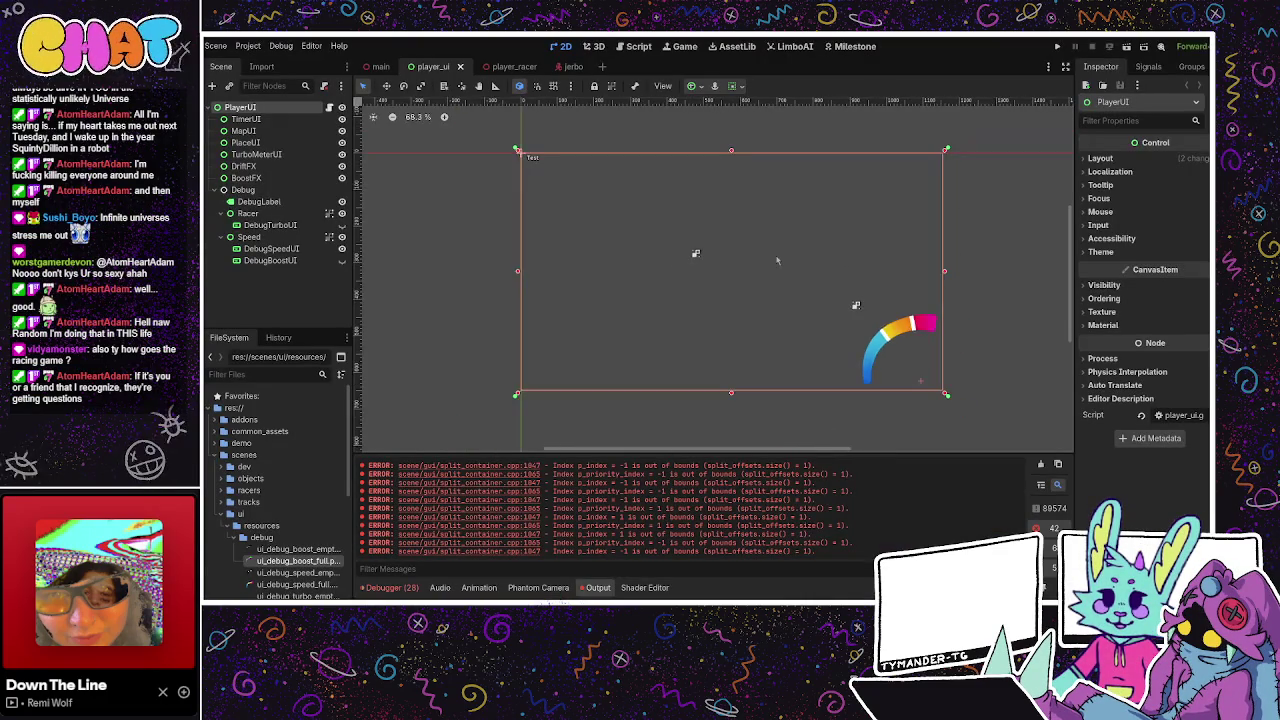
scroll(770, 260, down, 2)
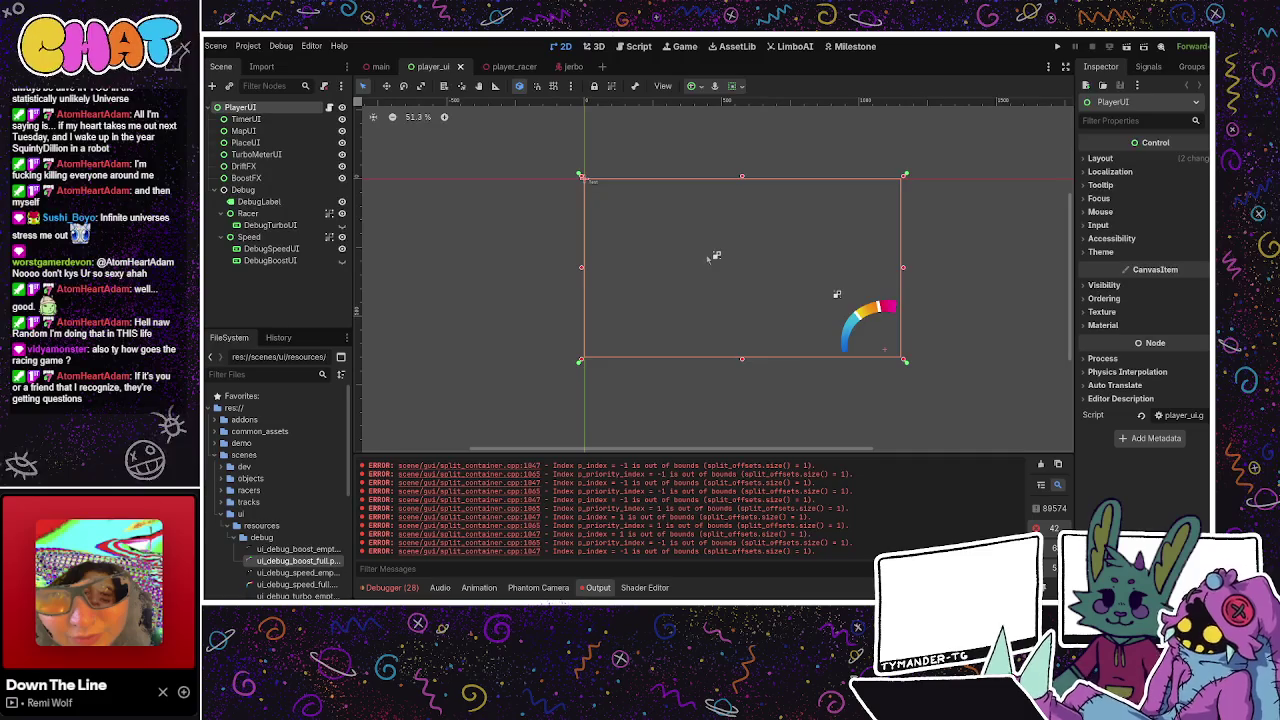
scroll(728, 284, up, 2)
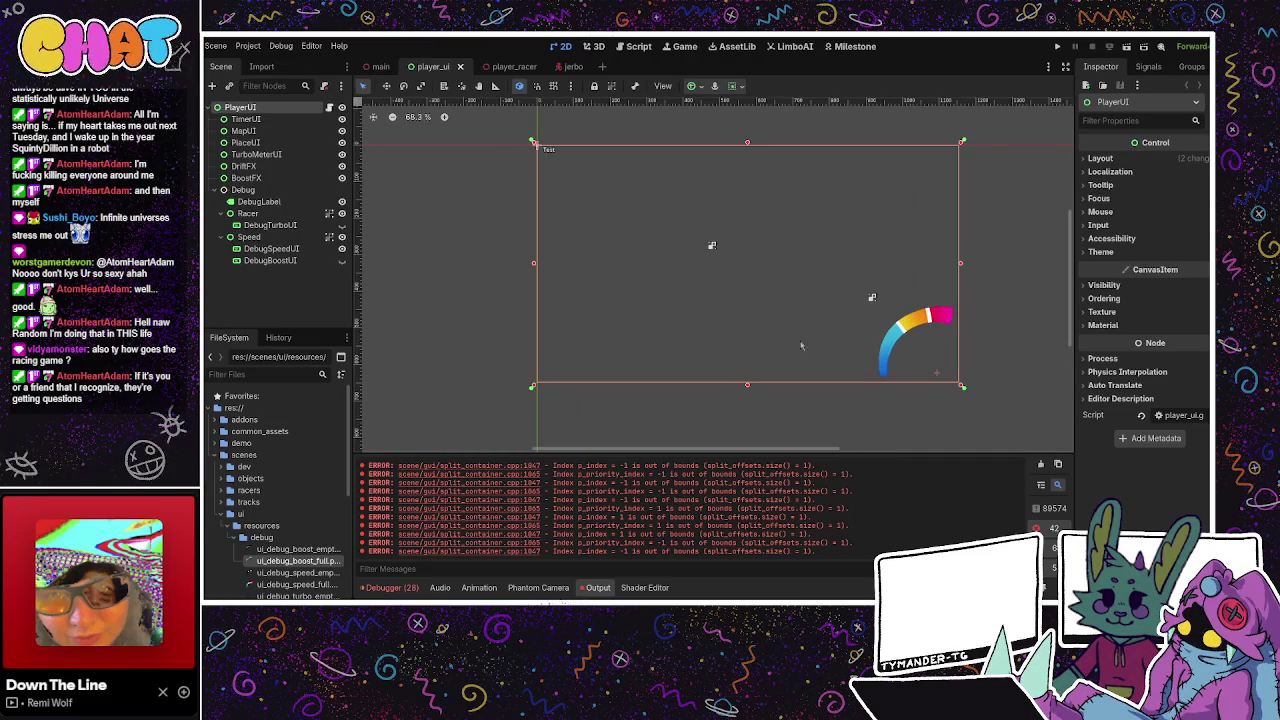
click(870, 295)
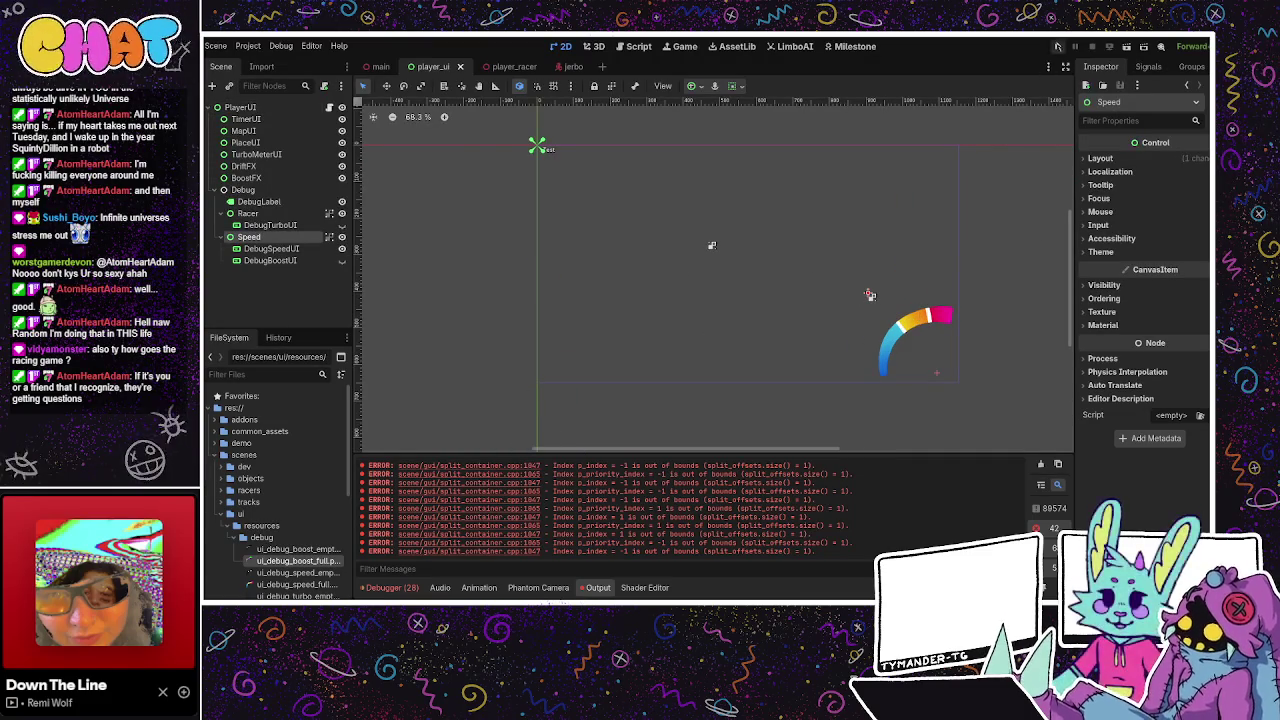
click(1057, 47)
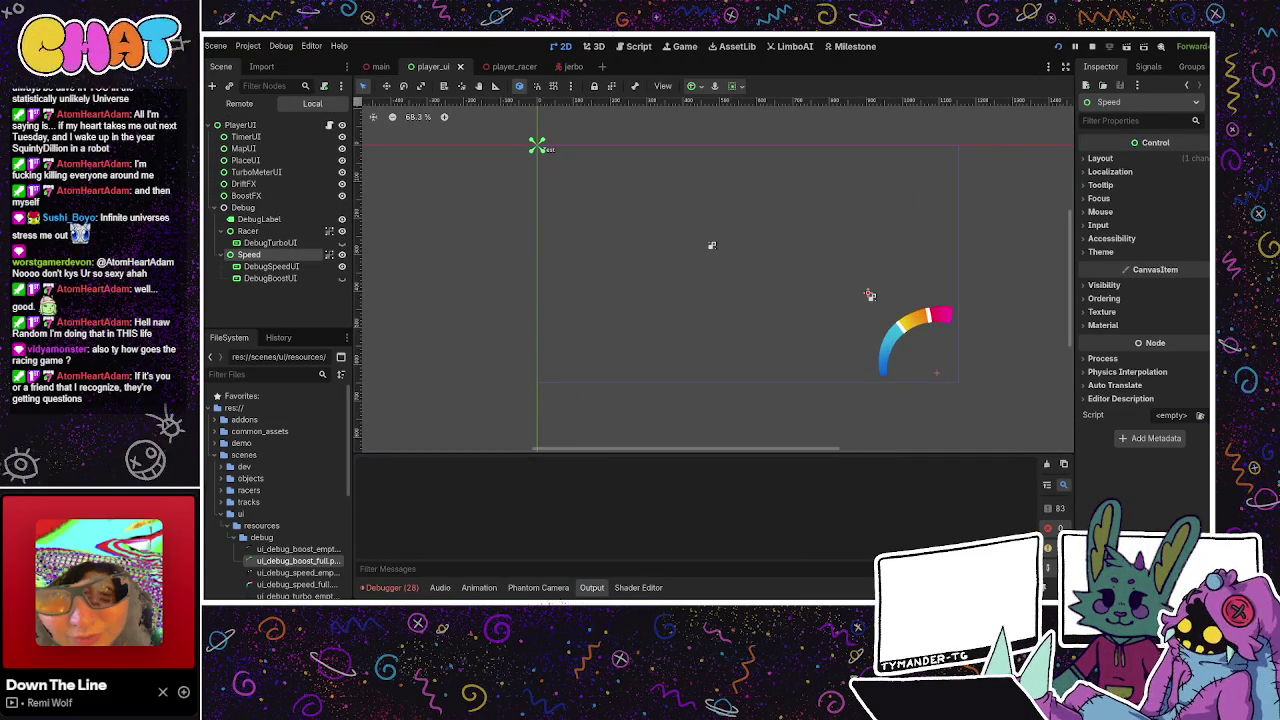
key(F8)
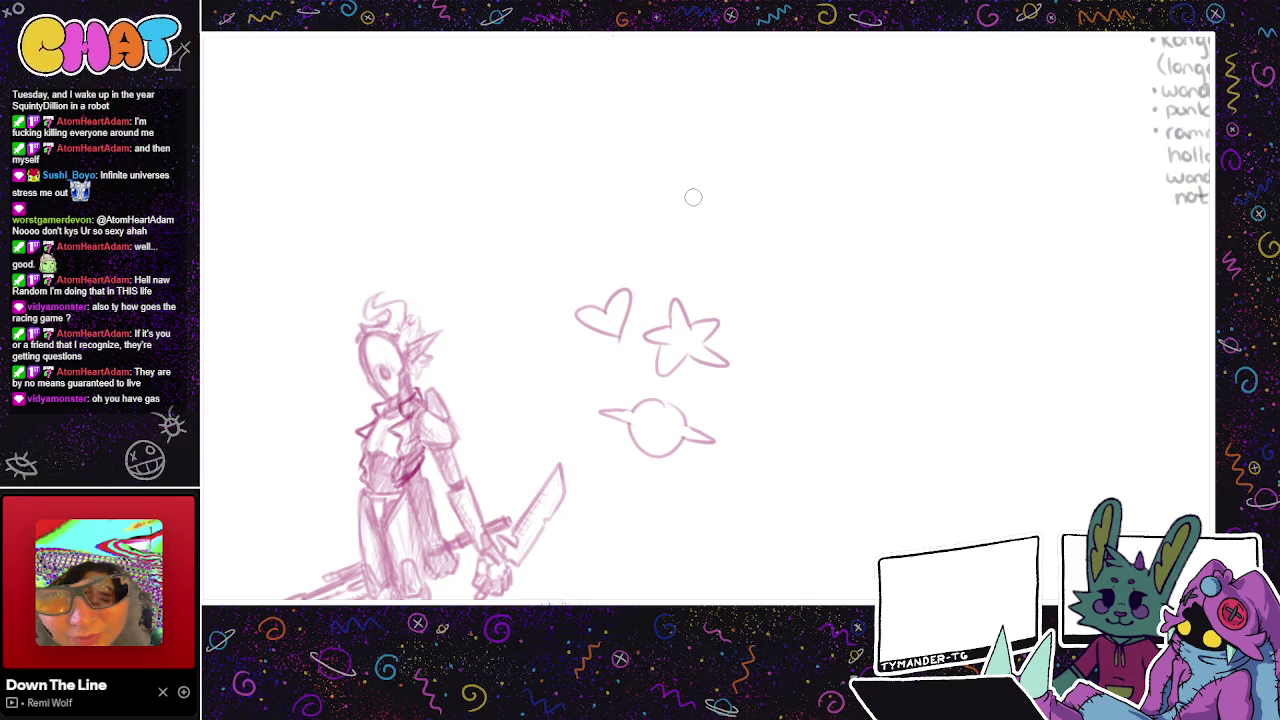
Step: Draw a freehand lasso selection around the heart, star and planet doodles
mouse_move(723, 258)
mouse_down()
mouse_move(668, 254)
mouse_move(763, 471)
mouse_move(746, 397)
mouse_up()
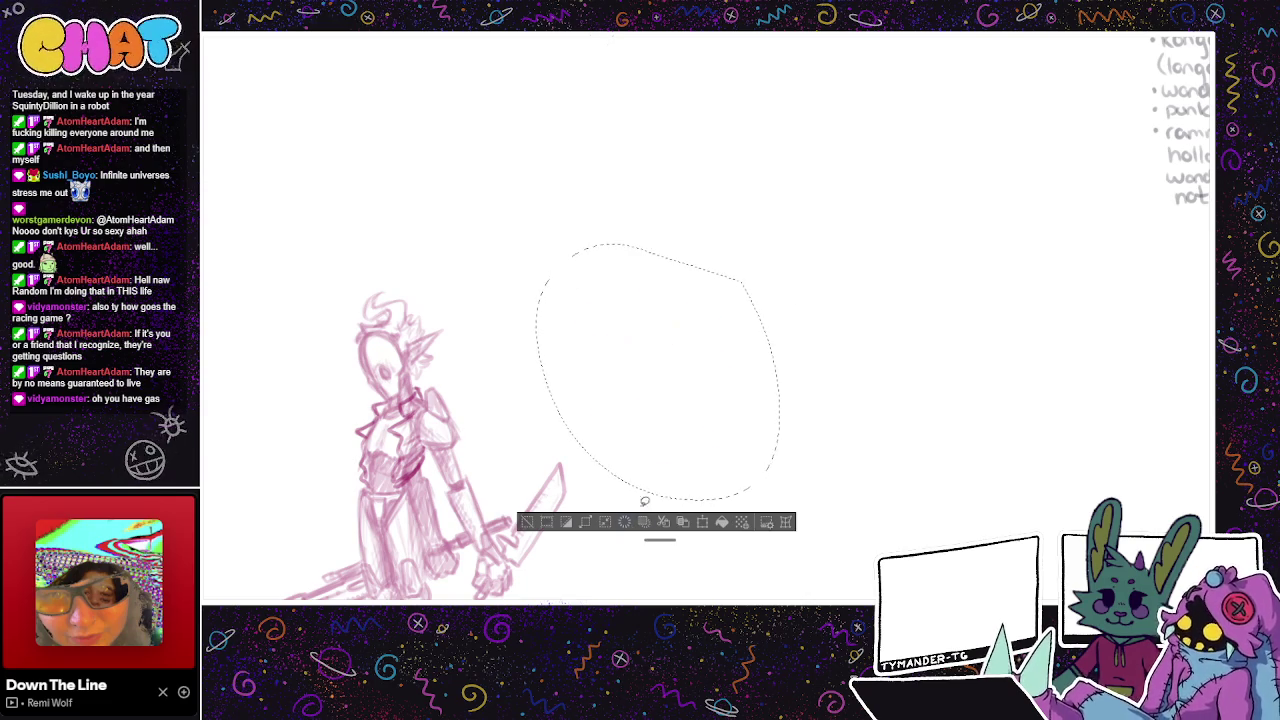
Step: Delete the heart, star and planet doodles and bring the figures into closer view
key(Delete)
mouse_move(313, 393)
mouse_down()
mouse_move(602, 286)
mouse_move(614, 231)
mouse_up()
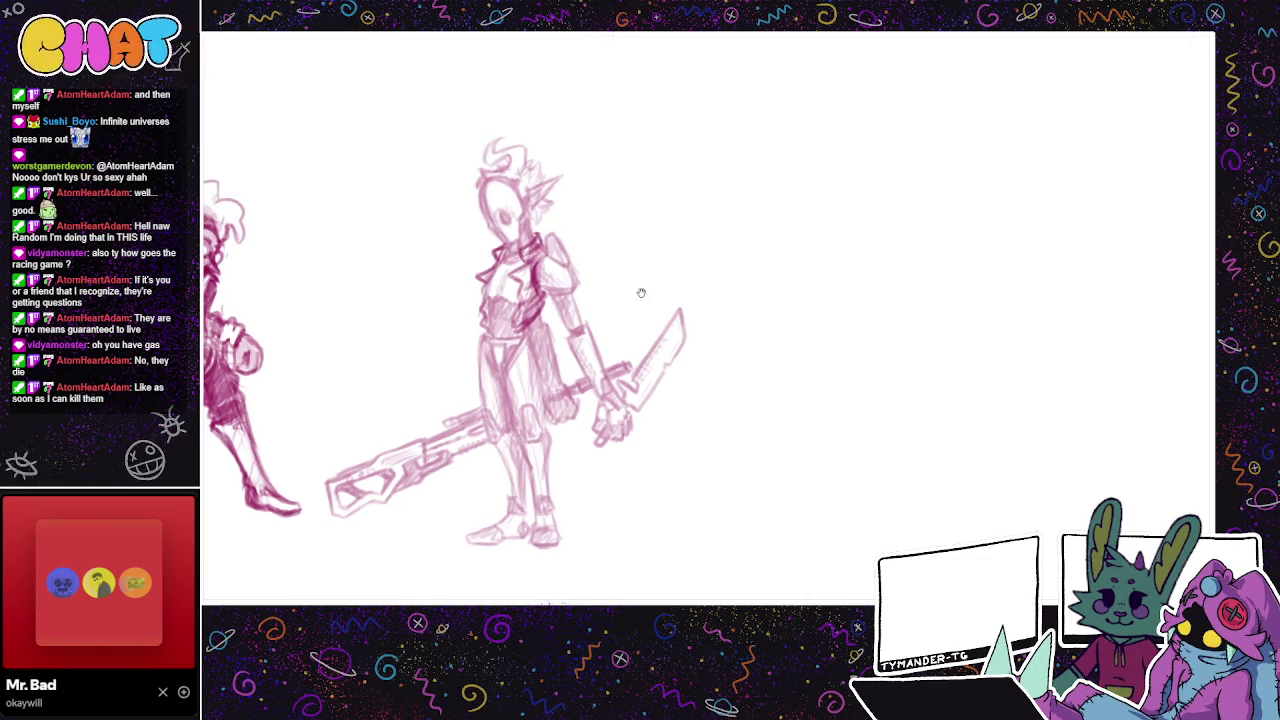
mouse_move(617, 291)
mouse_down()
mouse_move(658, 410)
mouse_move(621, 374)
mouse_up()
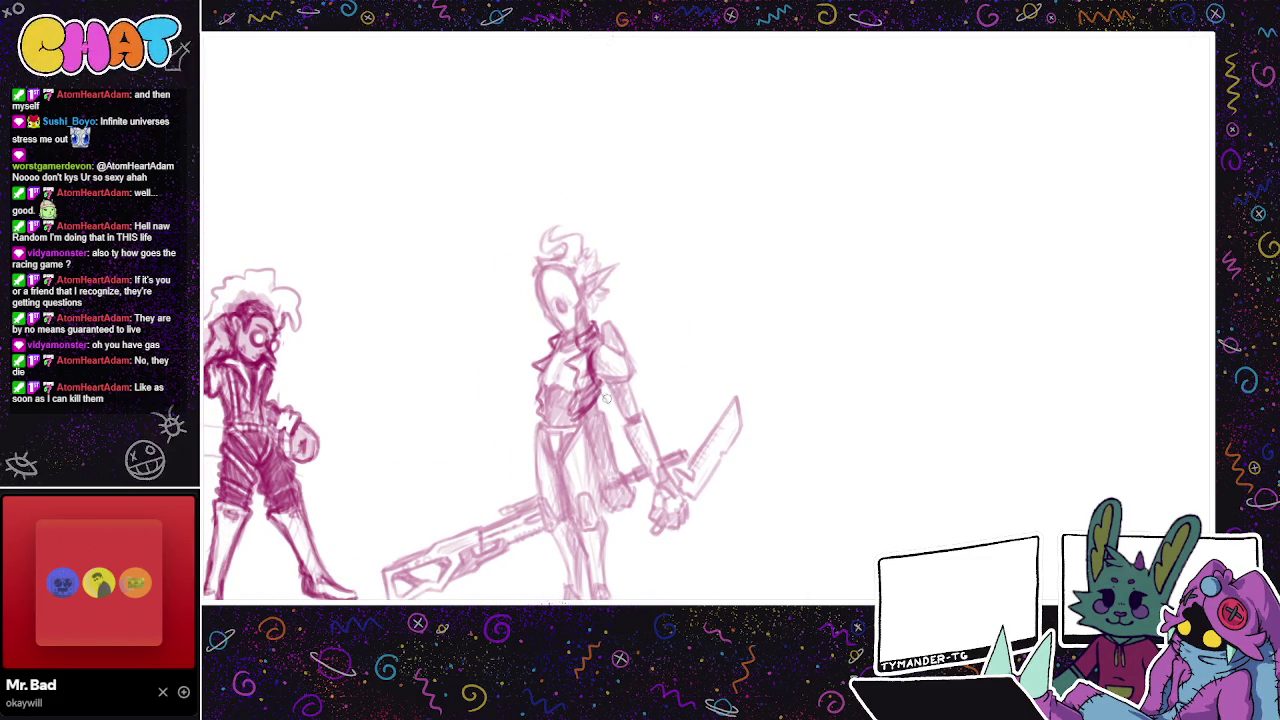
drag(648, 326, 633, 226)
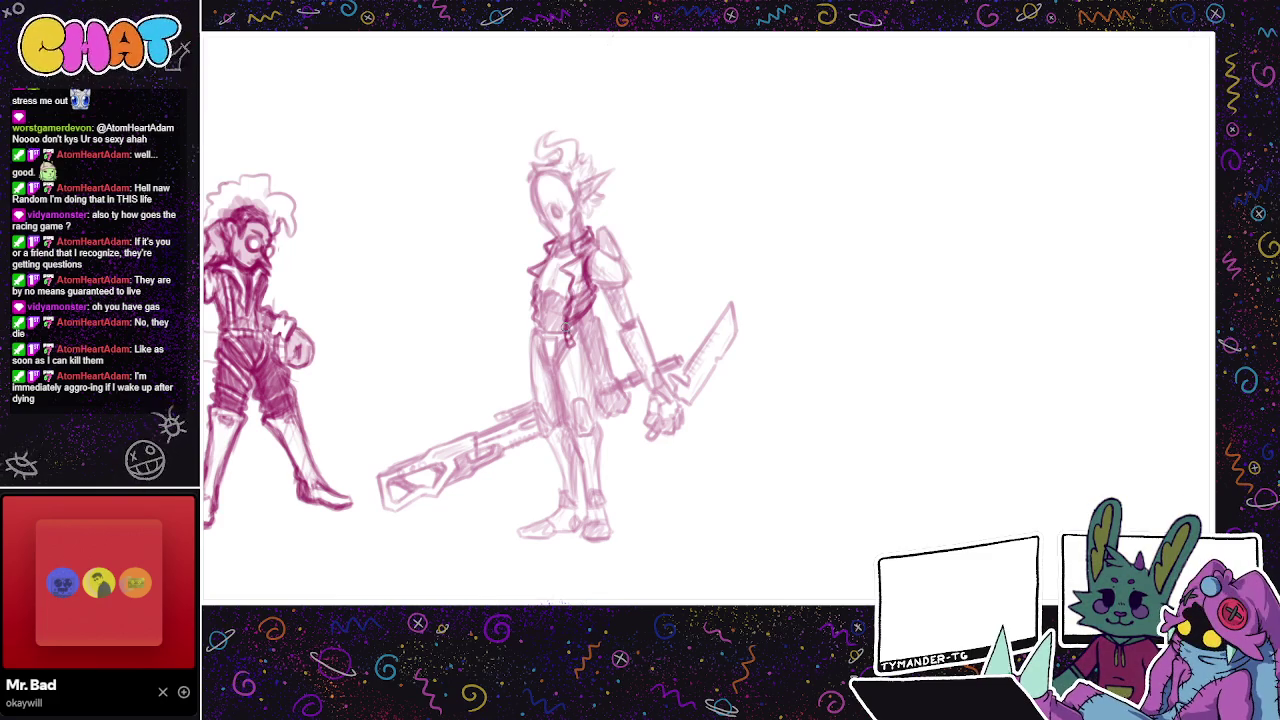
drag(678, 324, 686, 354)
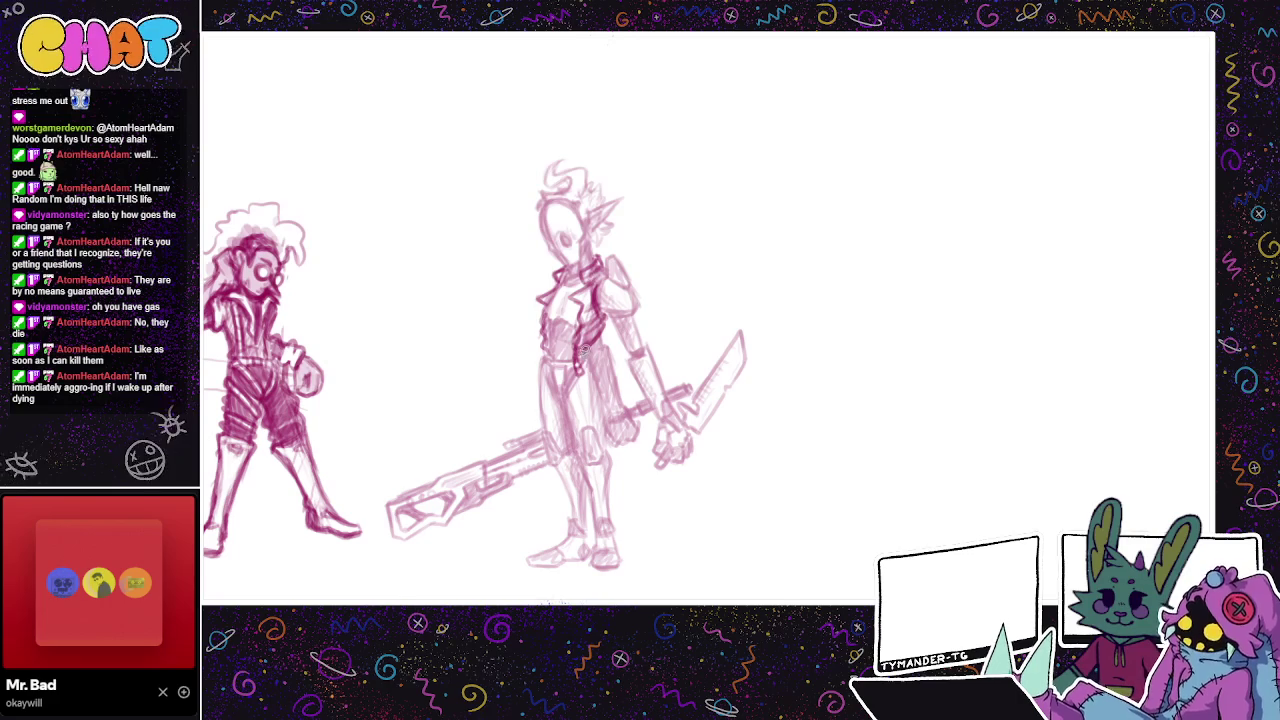
Step: Lasso a small piece of the knight's torso and transform it slightly up and right
drag(578, 346, 592, 384)
click(622, 405)
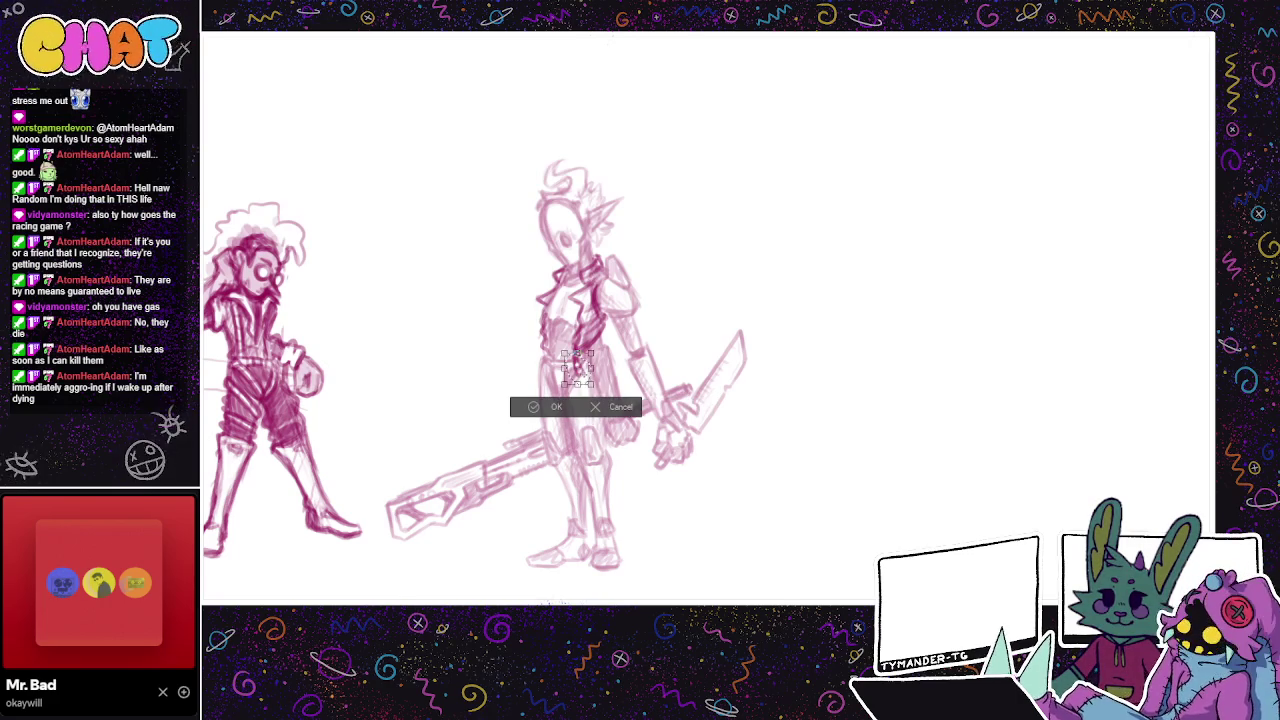
drag(580, 368, 584, 365)
click(556, 404)
key(ctrl+d)
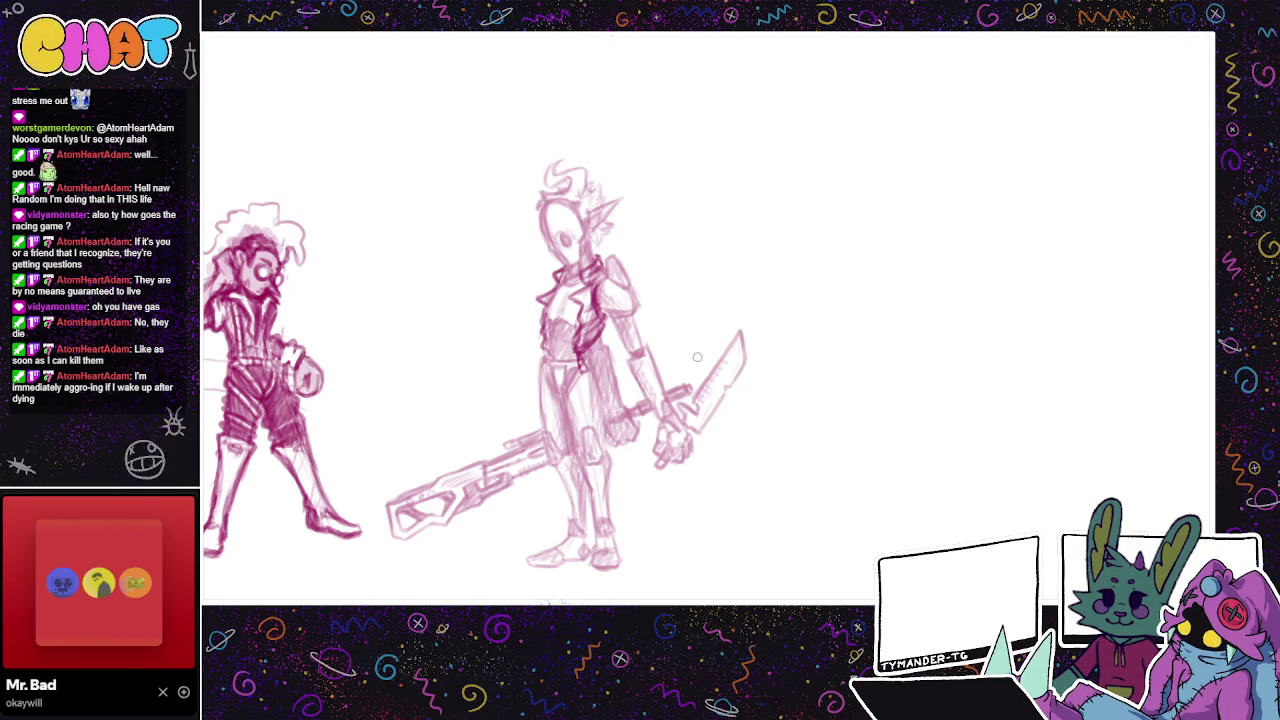
drag(685, 476, 690, 500)
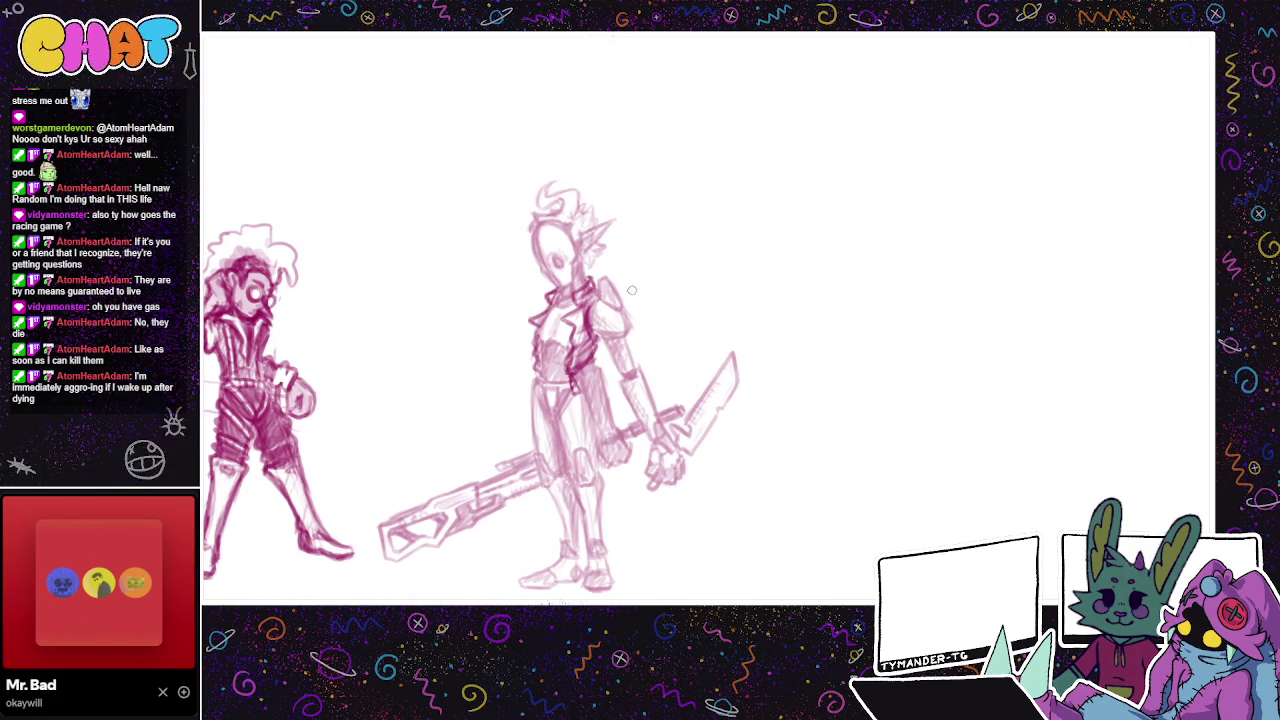
drag(620, 330, 626, 312)
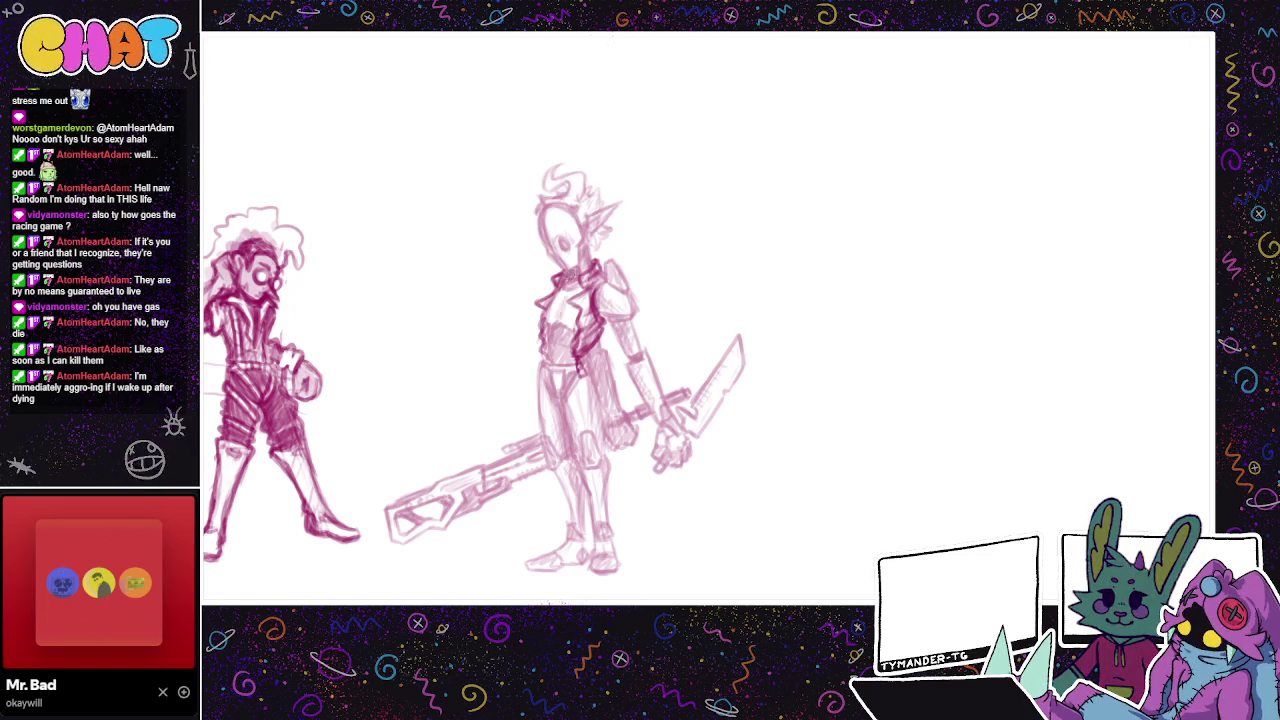
mouse_move(648, 259)
mouse_down()
mouse_move(590, 155)
mouse_move(617, 219)
mouse_move(608, 243)
mouse_move(633, 331)
mouse_move(703, 274)
mouse_up()
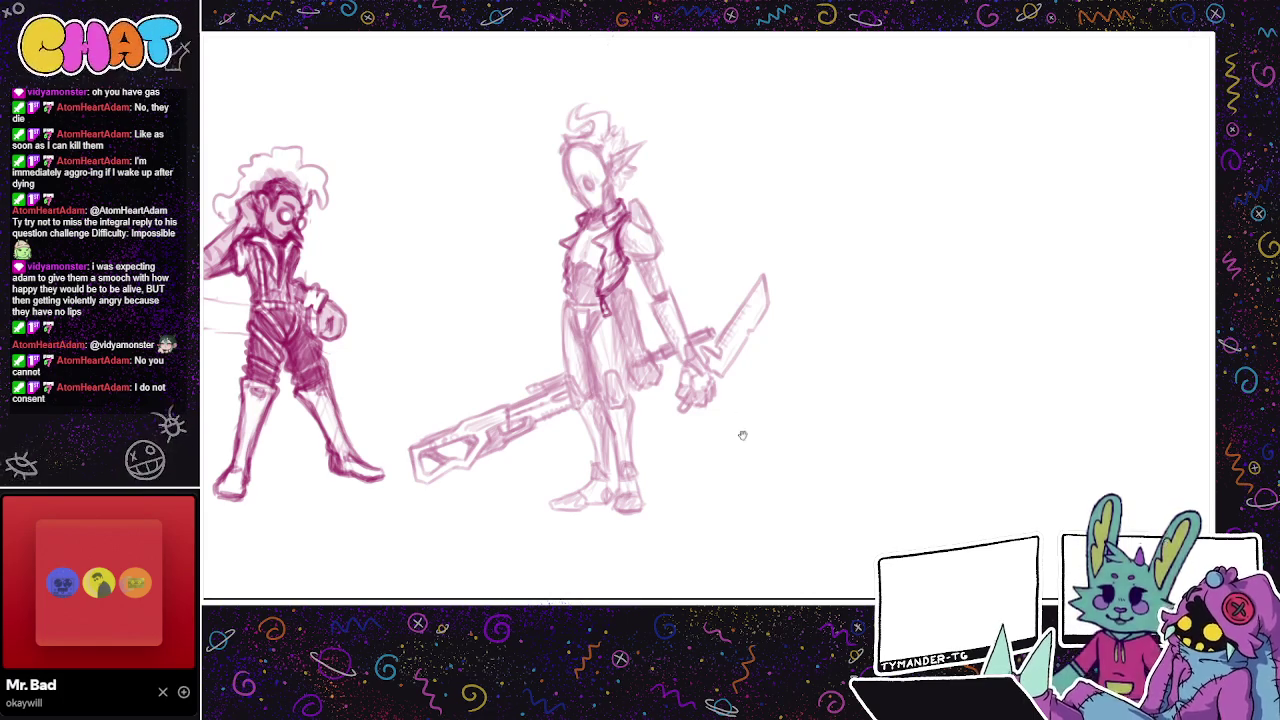
Step: Zoom out on the lineup and darken the knight's pale lines to match the left figure
drag(717, 353, 686, 420)
key(ctrl+minus)
key(ctrl+minus)
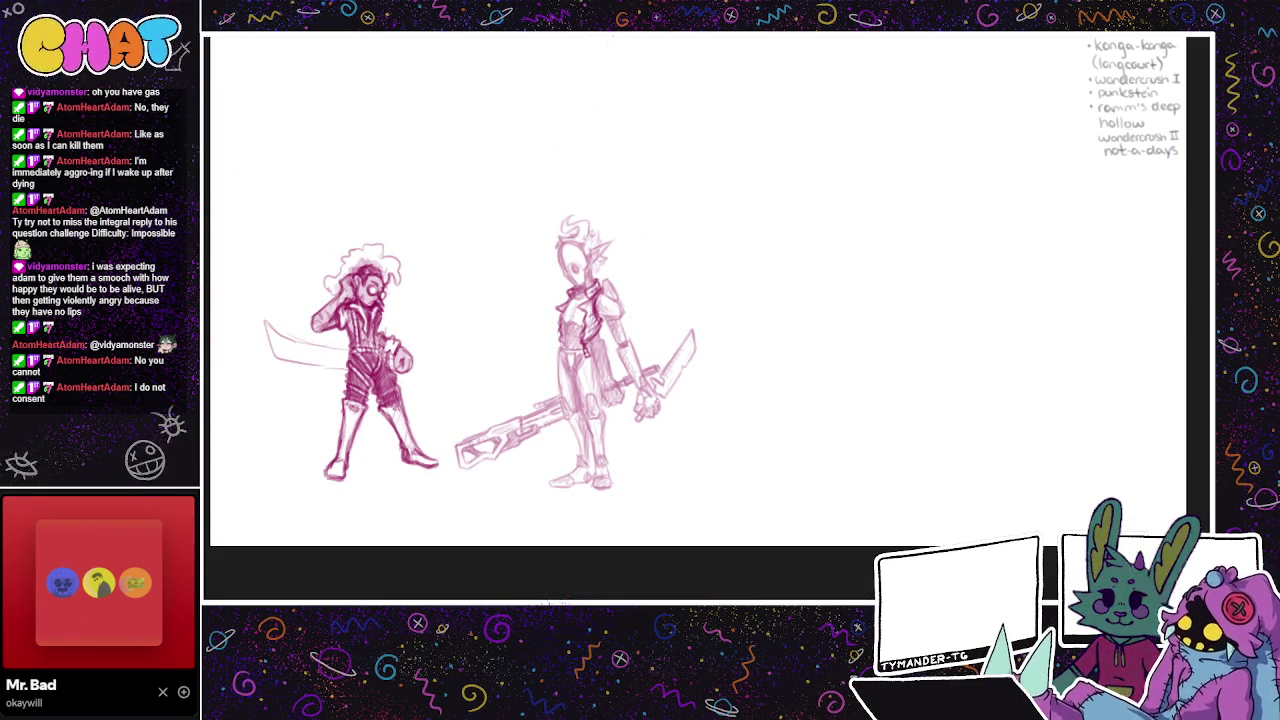
key(ctrl+z)
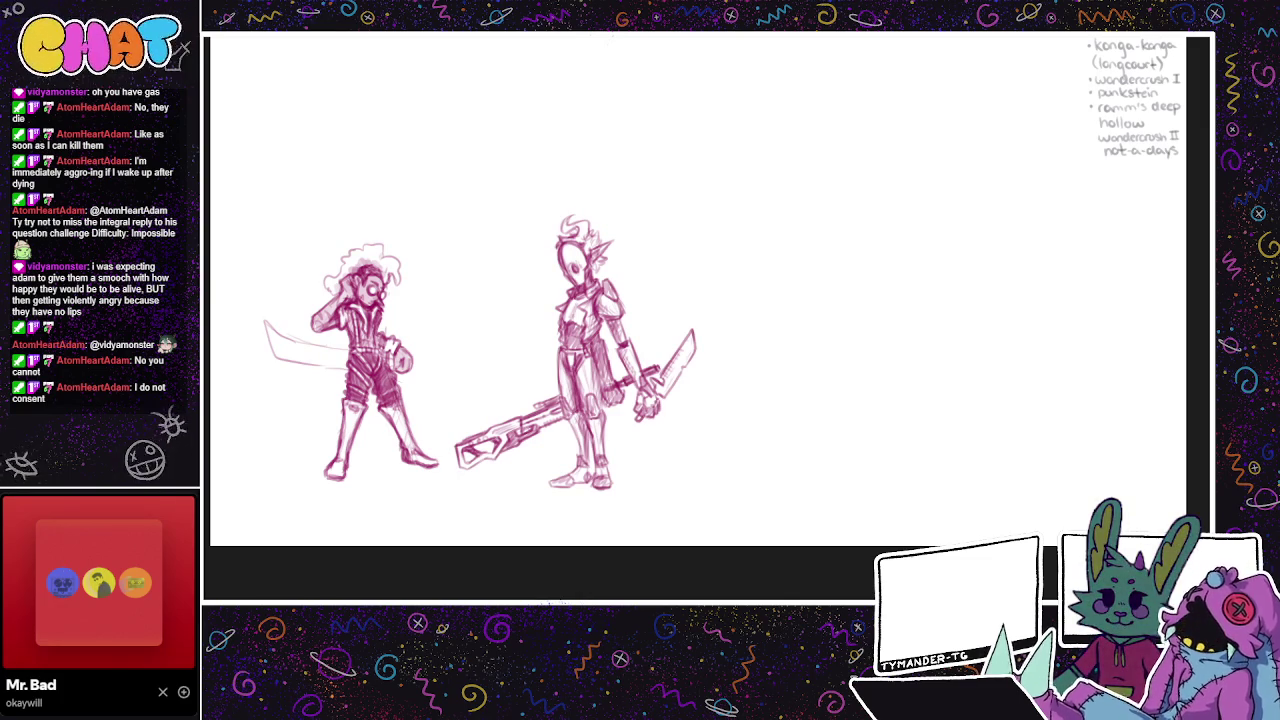
Step: Zoom back in on the knight and adjust his position slightly
scroll(586, 316, up, 1)
scroll(586, 316, up, 1)
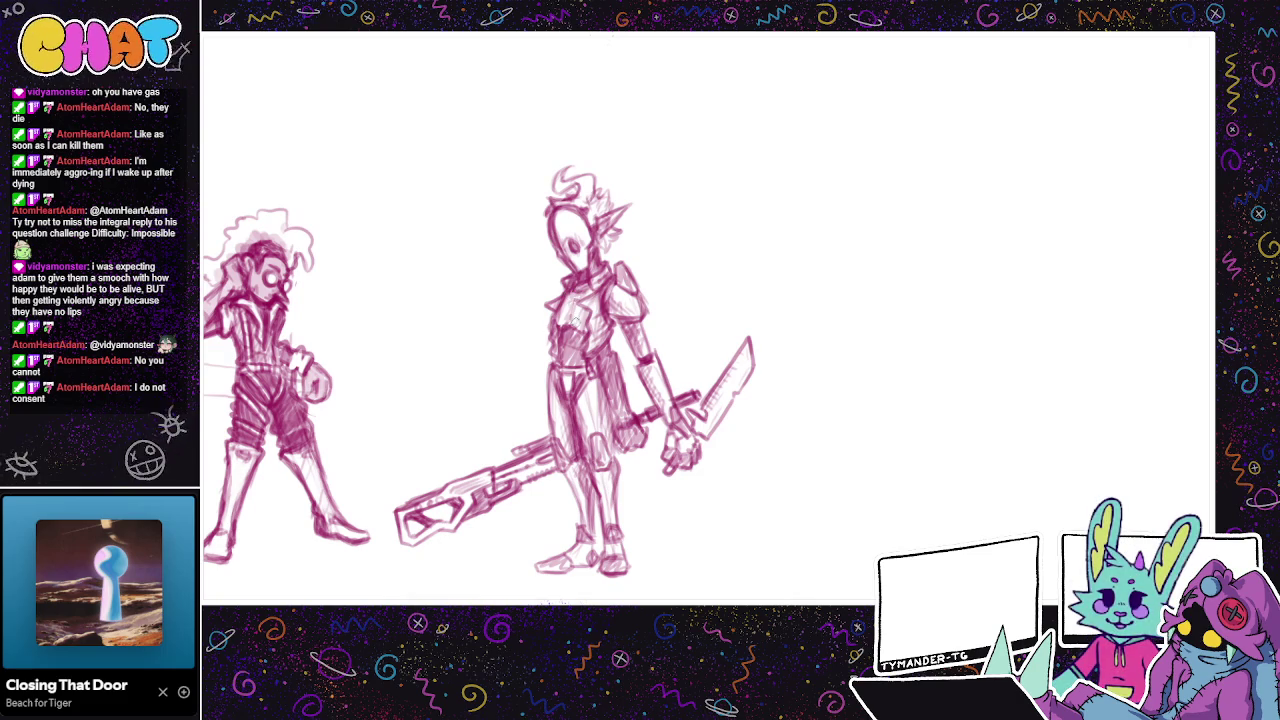
drag(825, 454, 801, 429)
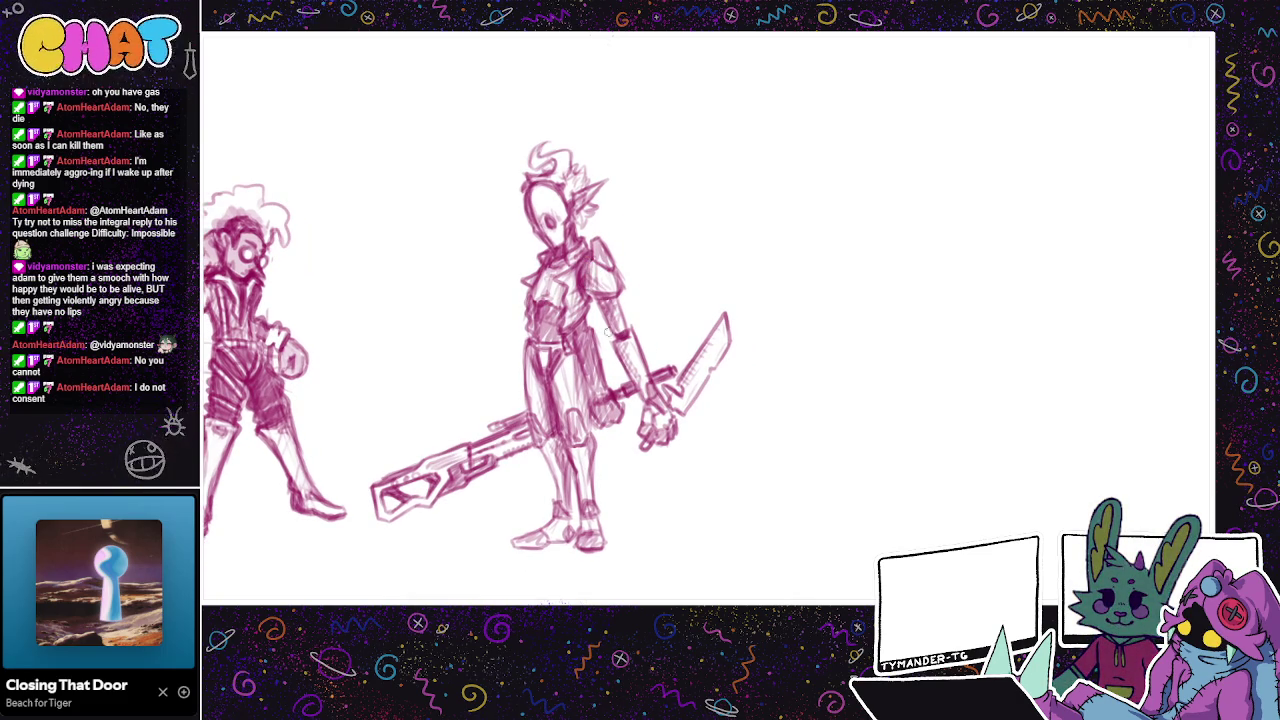
scroll(749, 449, up, 1)
scroll(730, 446, up, 2)
scroll(708, 443, down, 1)
mouse_move(800, 537)
mouse_down()
mouse_move(743, 457)
mouse_move(743, 549)
mouse_move(751, 527)
mouse_move(901, 549)
mouse_up()
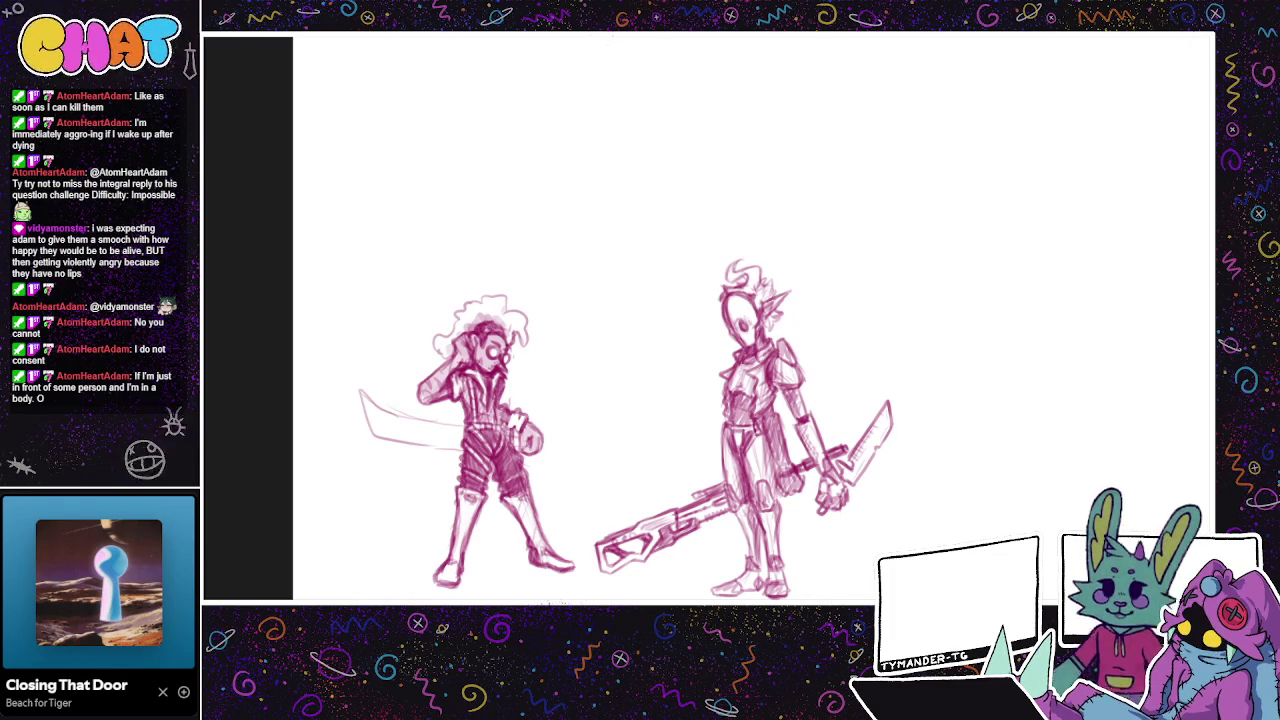
key(ctrl+z)
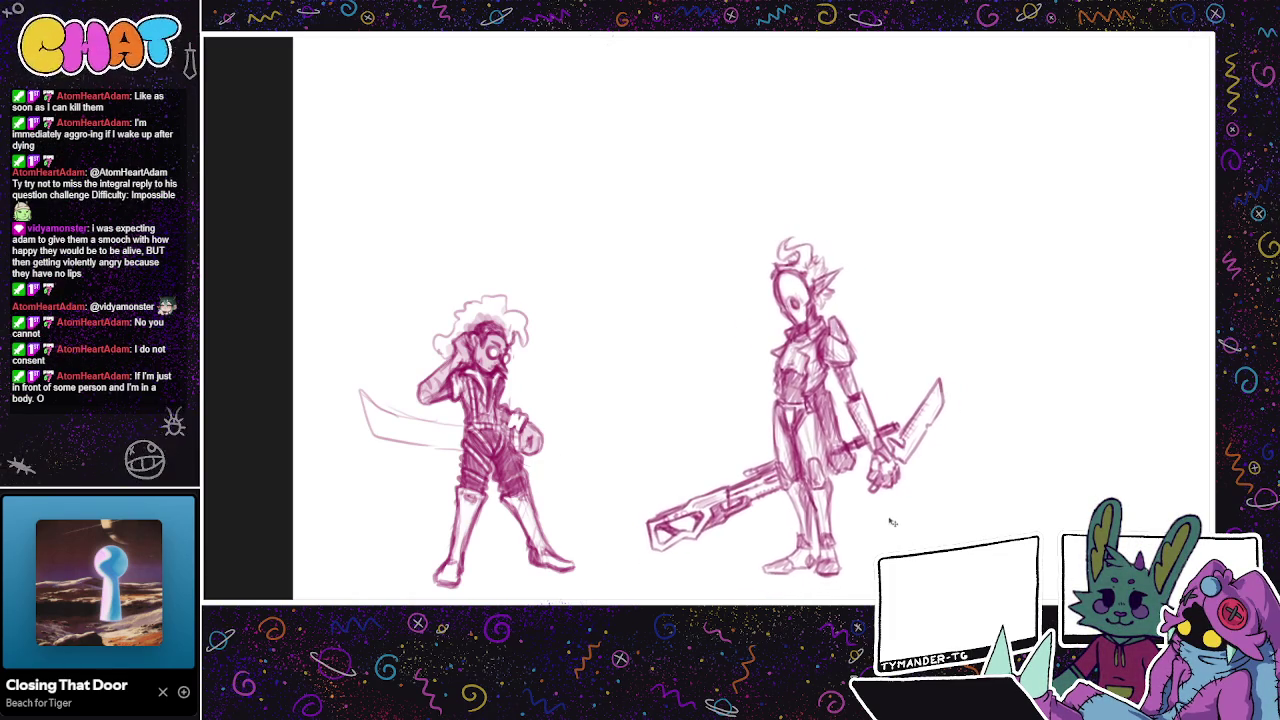
Step: Move the knight layer further right to open space between the two figures
scroll(840, 535, down, 2)
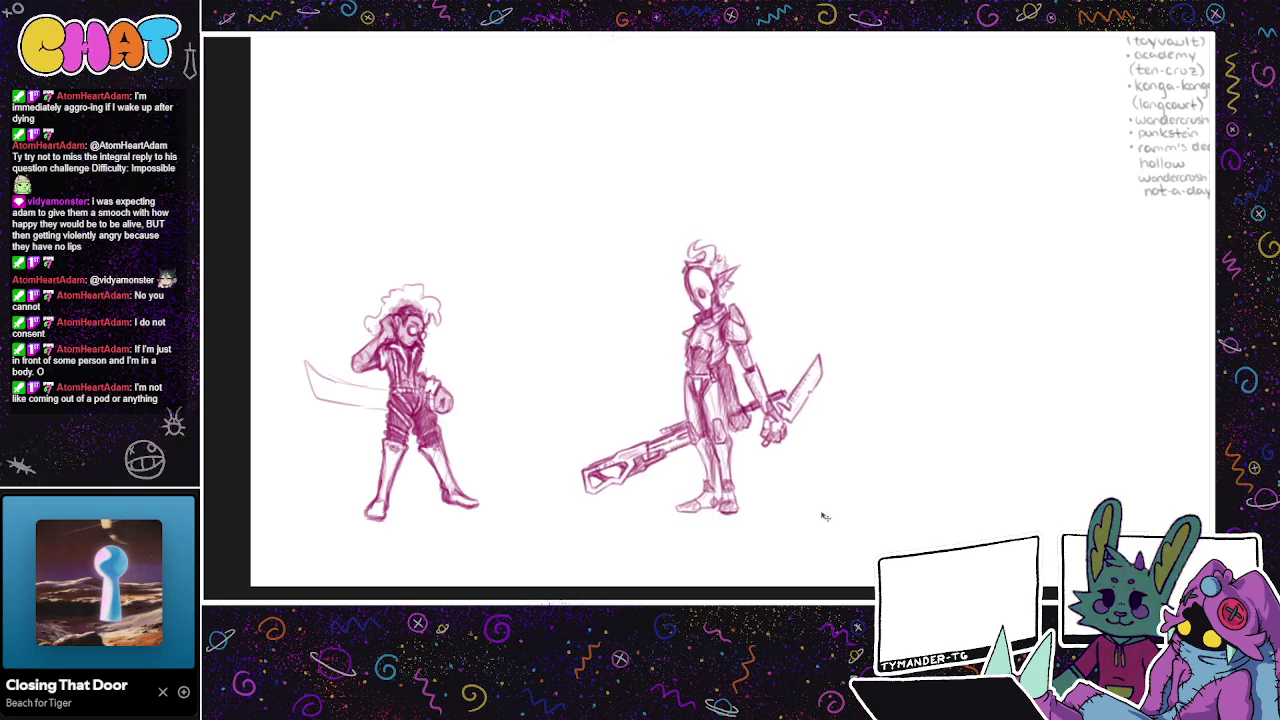
mouse_move(794, 506)
mouse_down()
mouse_move(897, 497)
mouse_move(871, 500)
mouse_up()
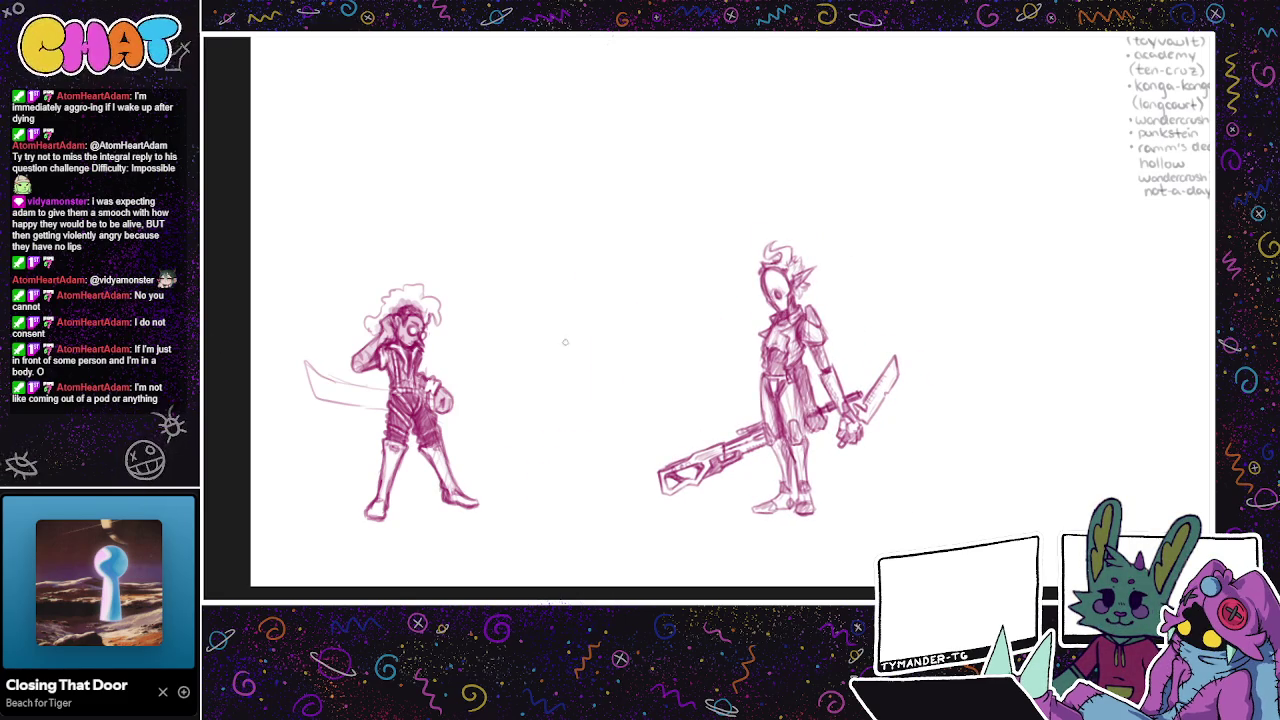
scroll(592, 318, up, 1)
Step: Undo stray oval and arc strokes, then start a small head circle between the figures
drag(575, 328, 582, 359)
key(ctrl+z)
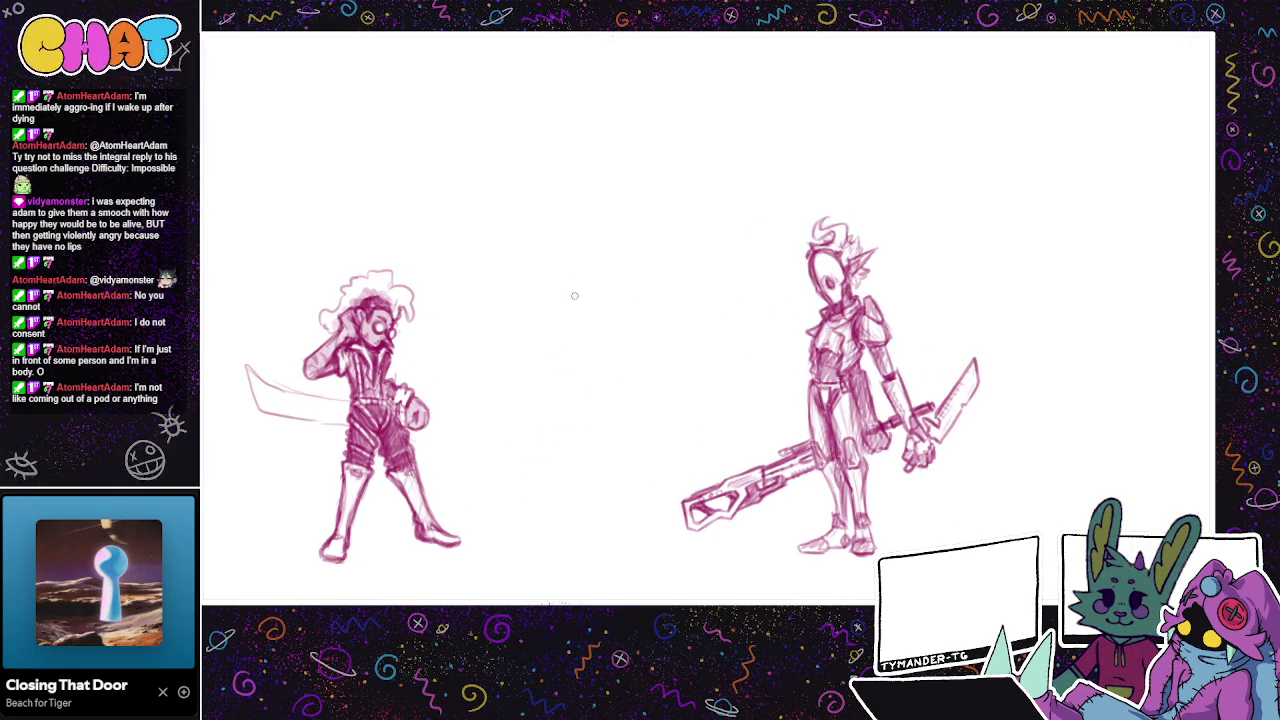
key(ctrl+z)
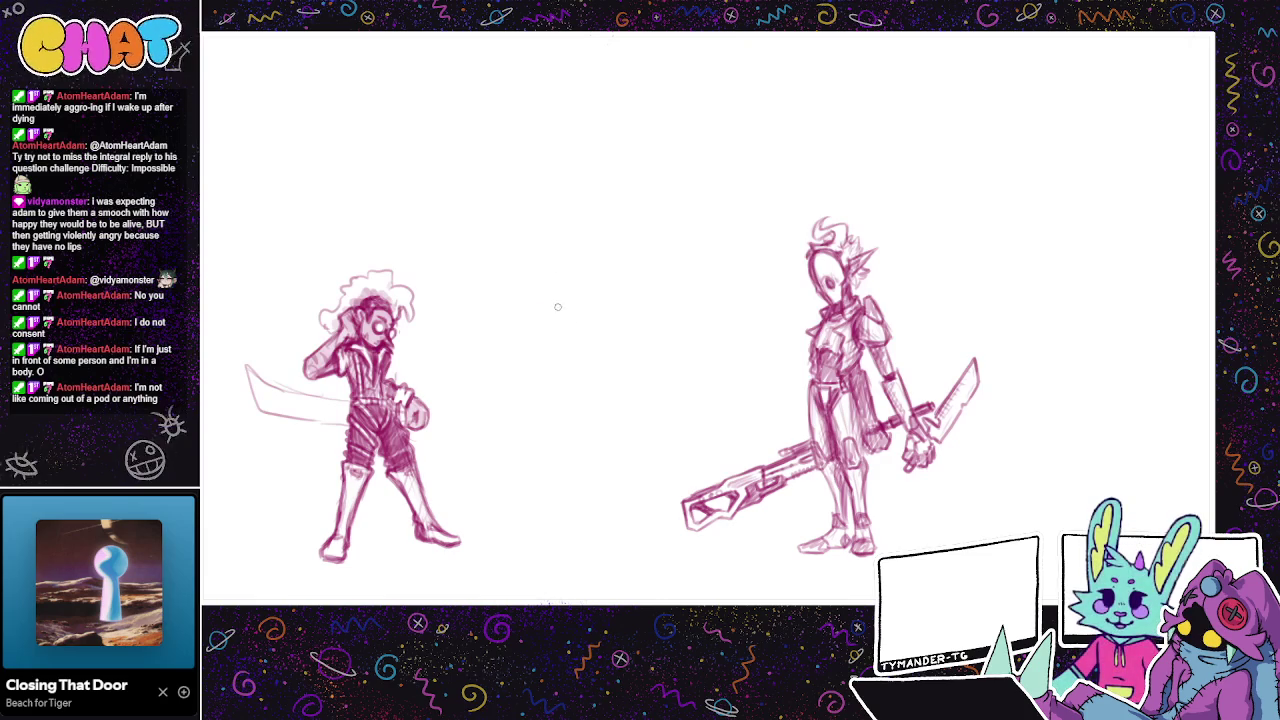
drag(553, 302, 572, 289)
Step: Redraw the middle character's circle head, adding a long pointed left ear and a hair spike
key(ctrl+z)
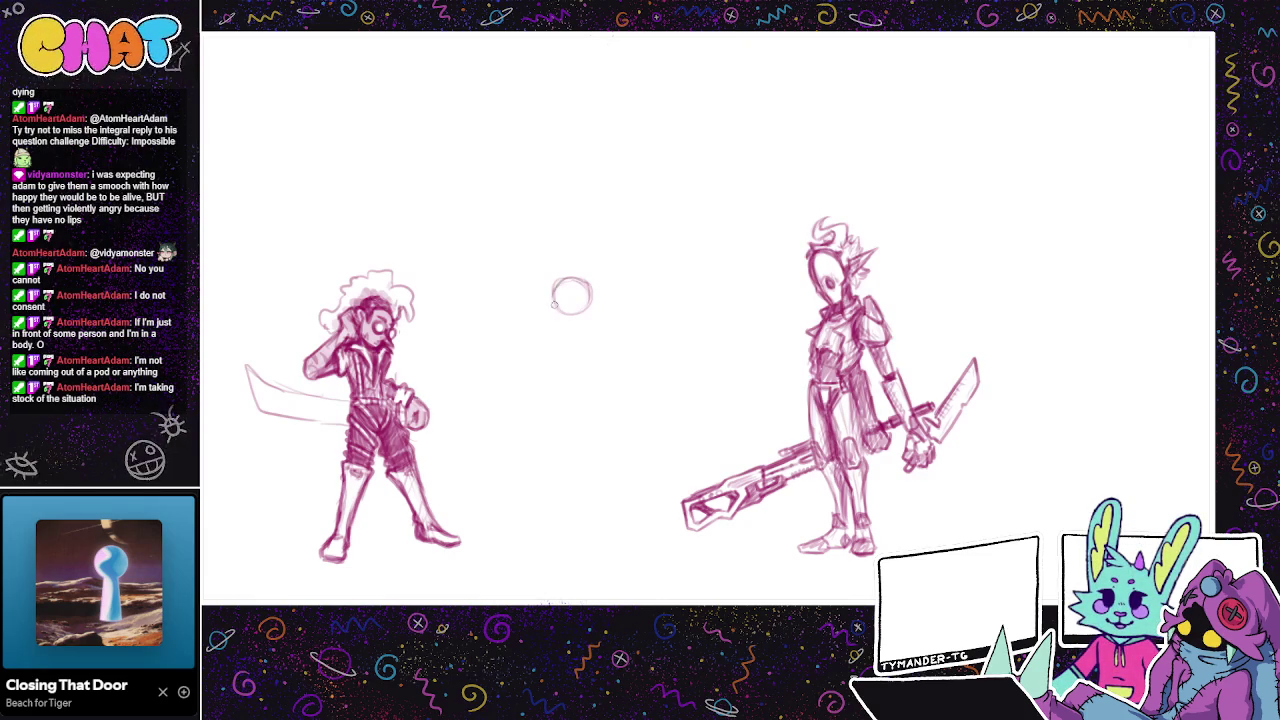
drag(589, 288, 597, 314)
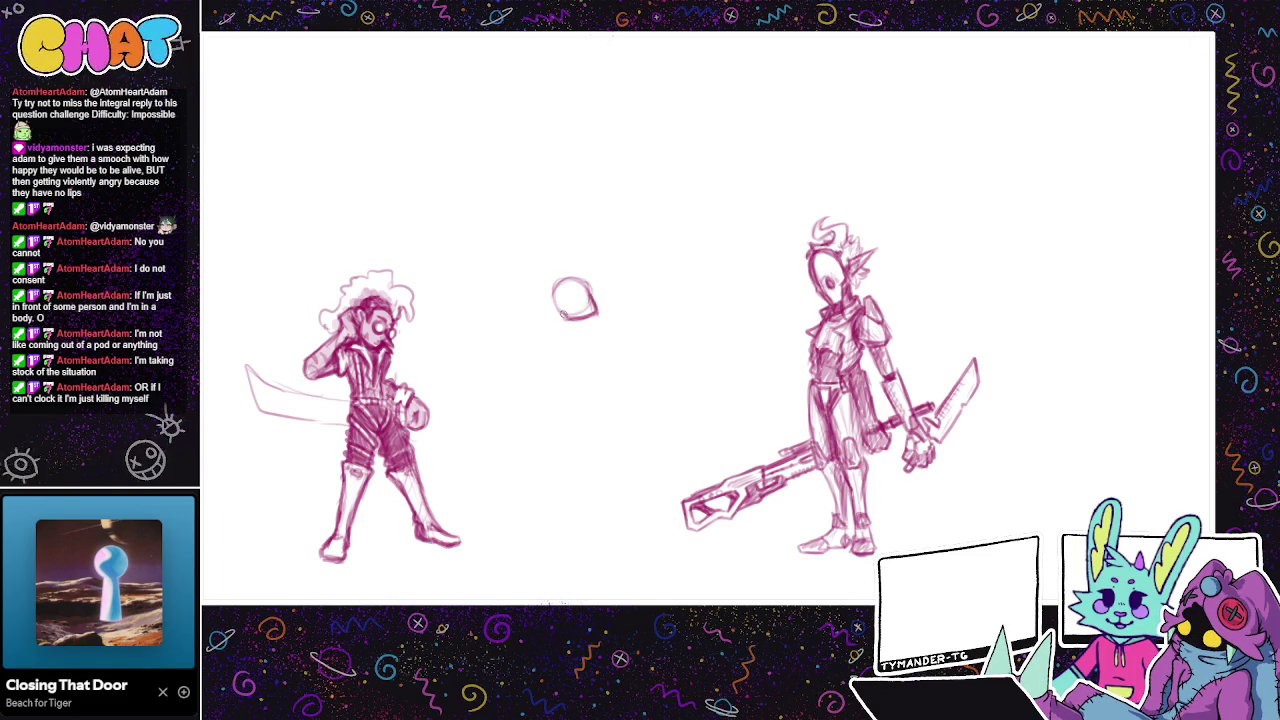
drag(558, 311, 540, 318)
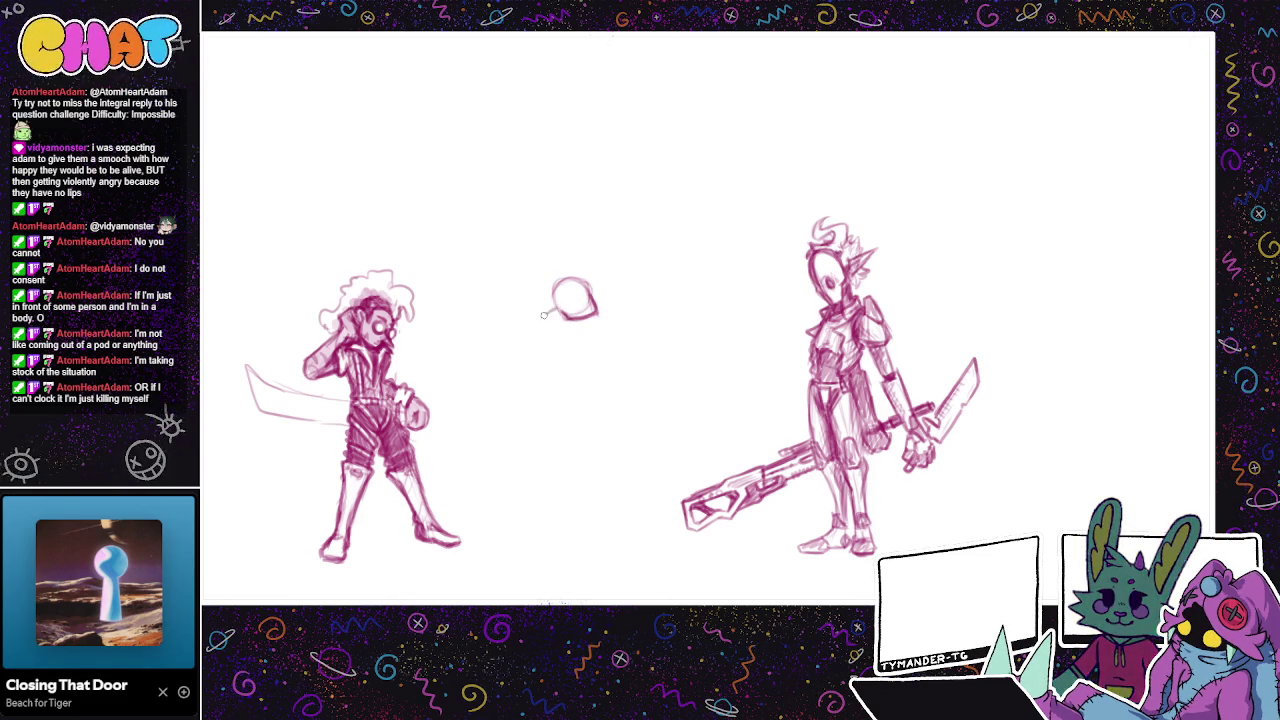
key(ctrl+z)
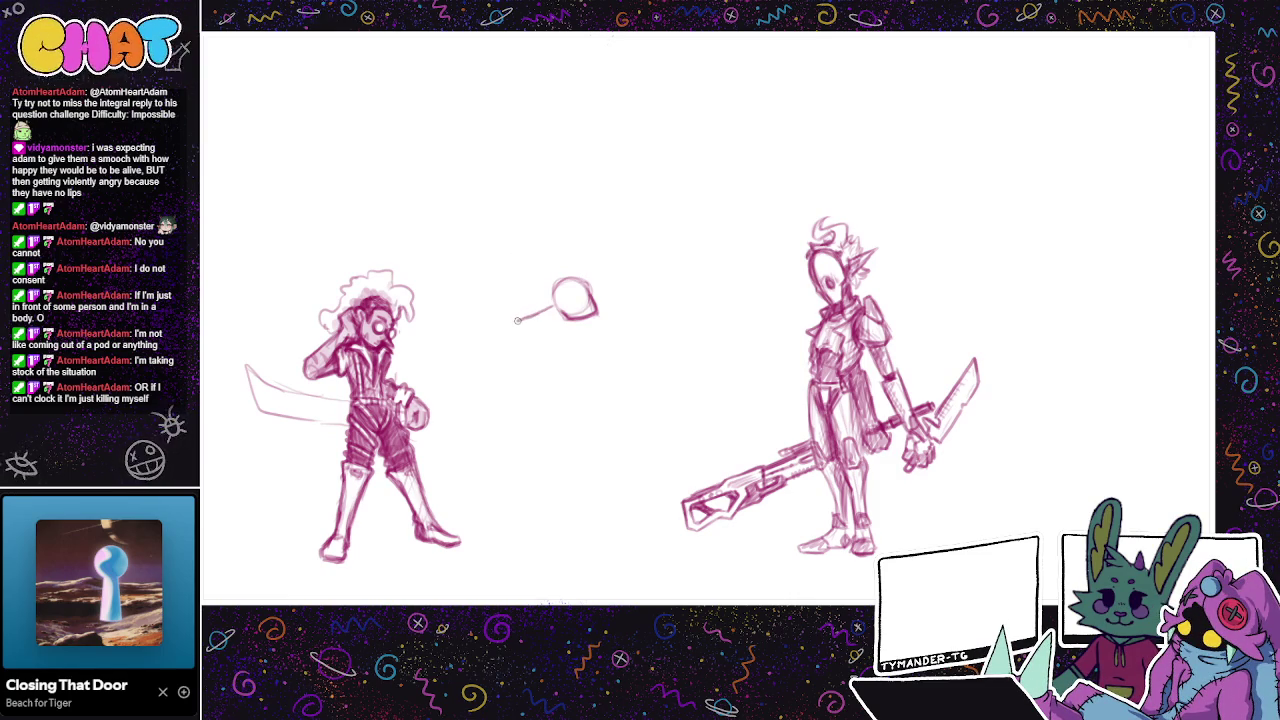
drag(527, 318, 548, 320)
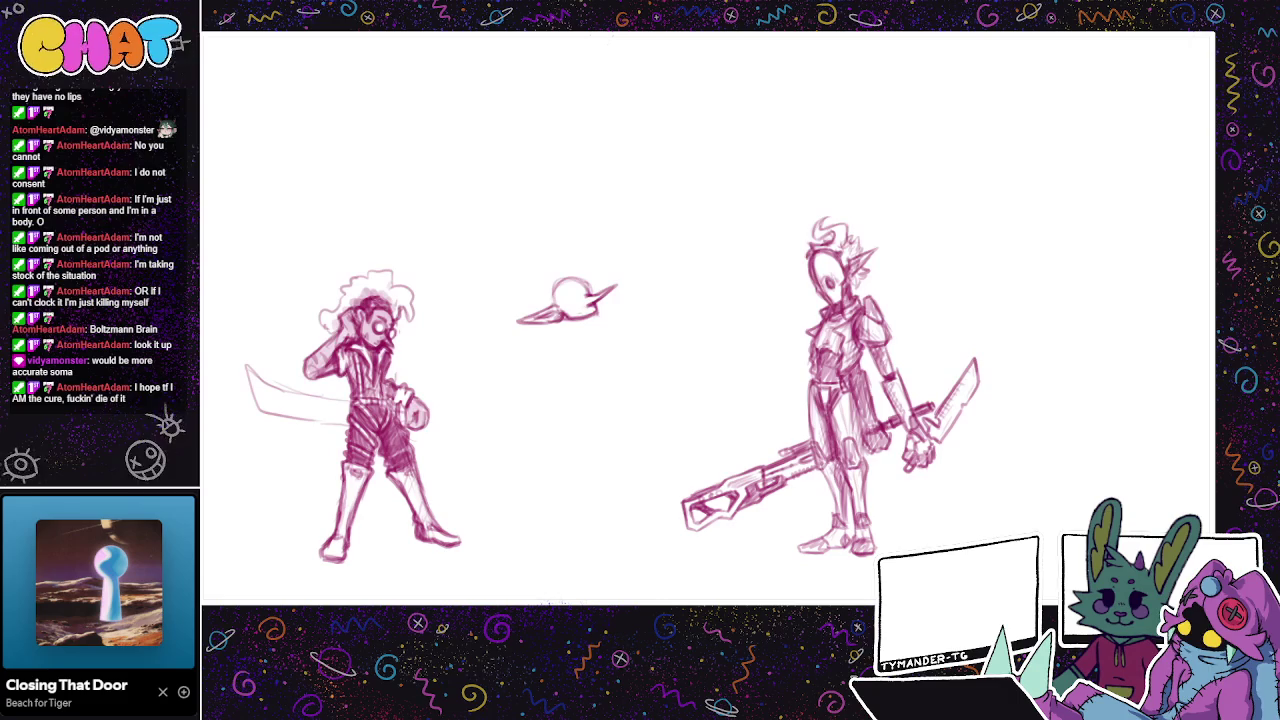
mouse_move(566, 254)
mouse_down()
mouse_move(576, 229)
mouse_move(548, 228)
mouse_up()
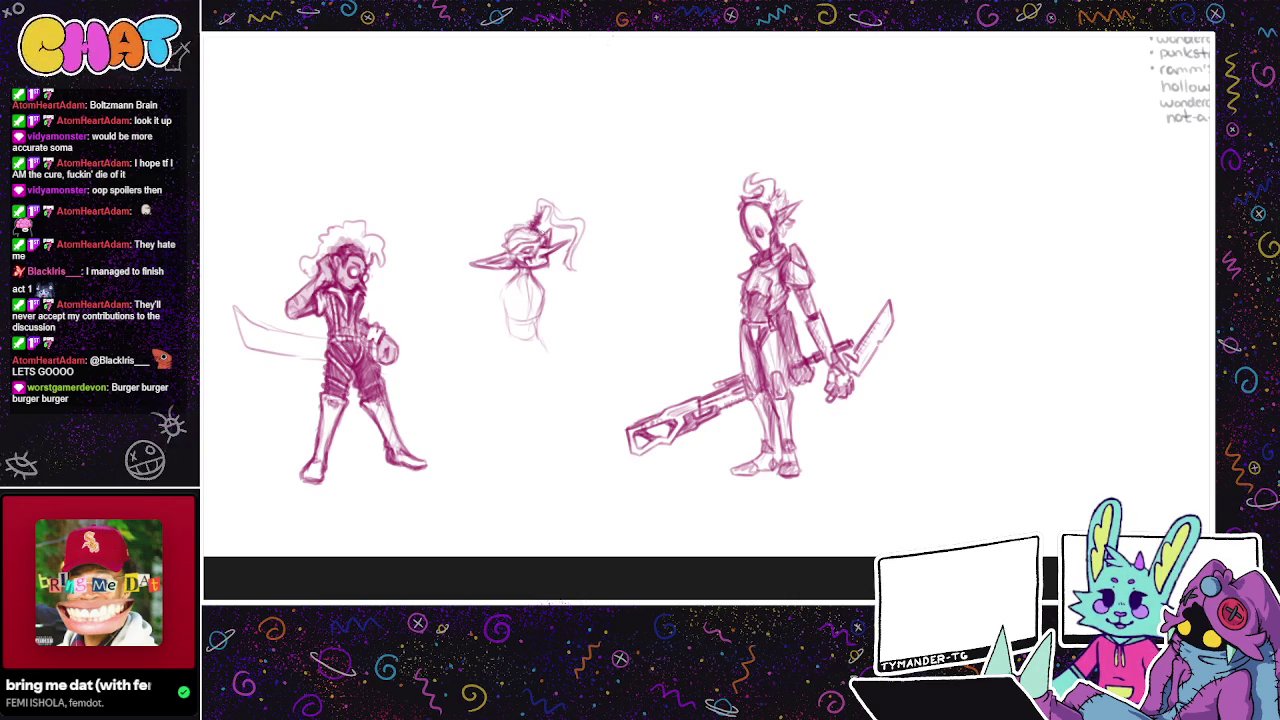
Step: Sketch the left side of the middle figure's body
drag(572, 248, 604, 250)
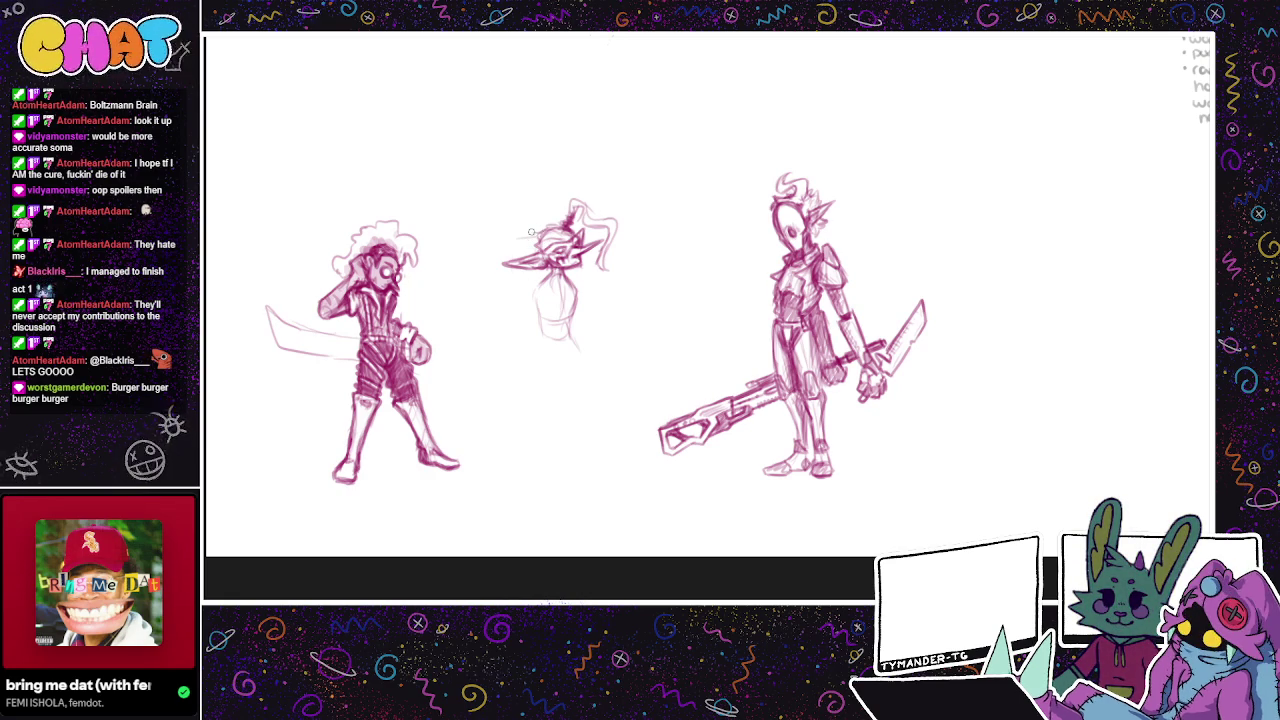
mouse_move(516, 272)
mouse_down()
mouse_move(508, 338)
mouse_move(536, 228)
mouse_move(522, 236)
mouse_up()
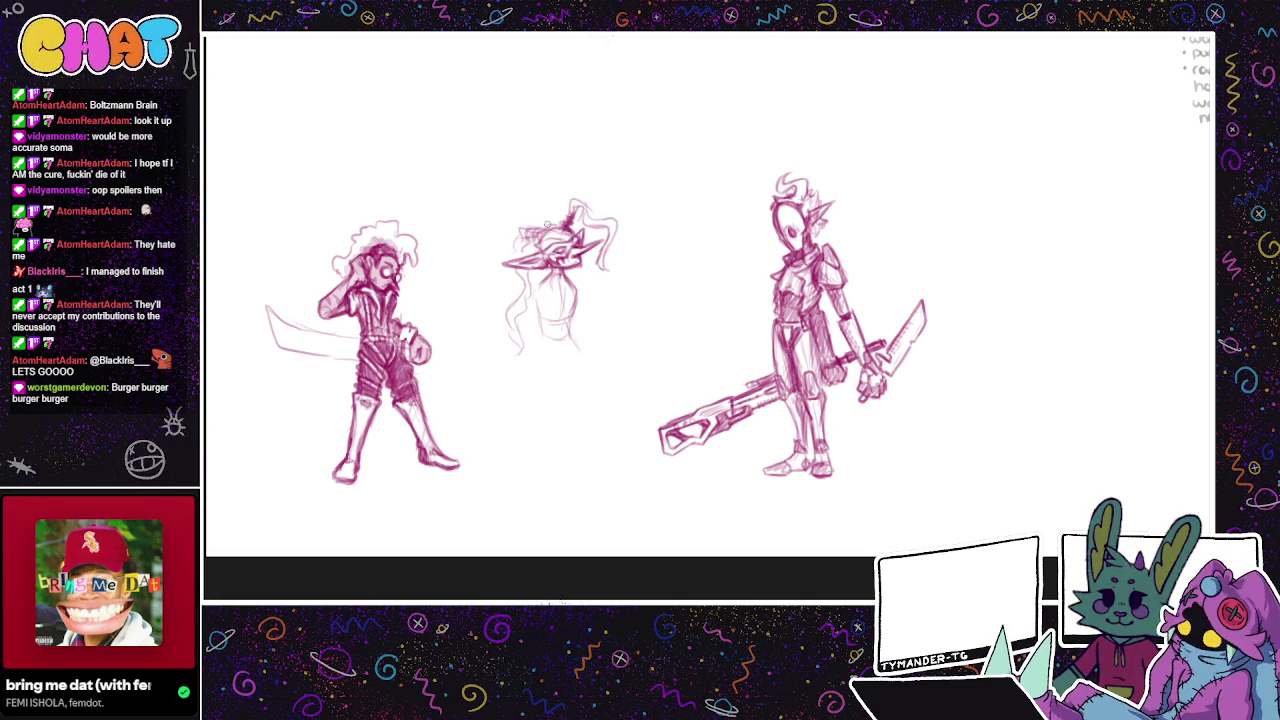
drag(614, 226, 539, 201)
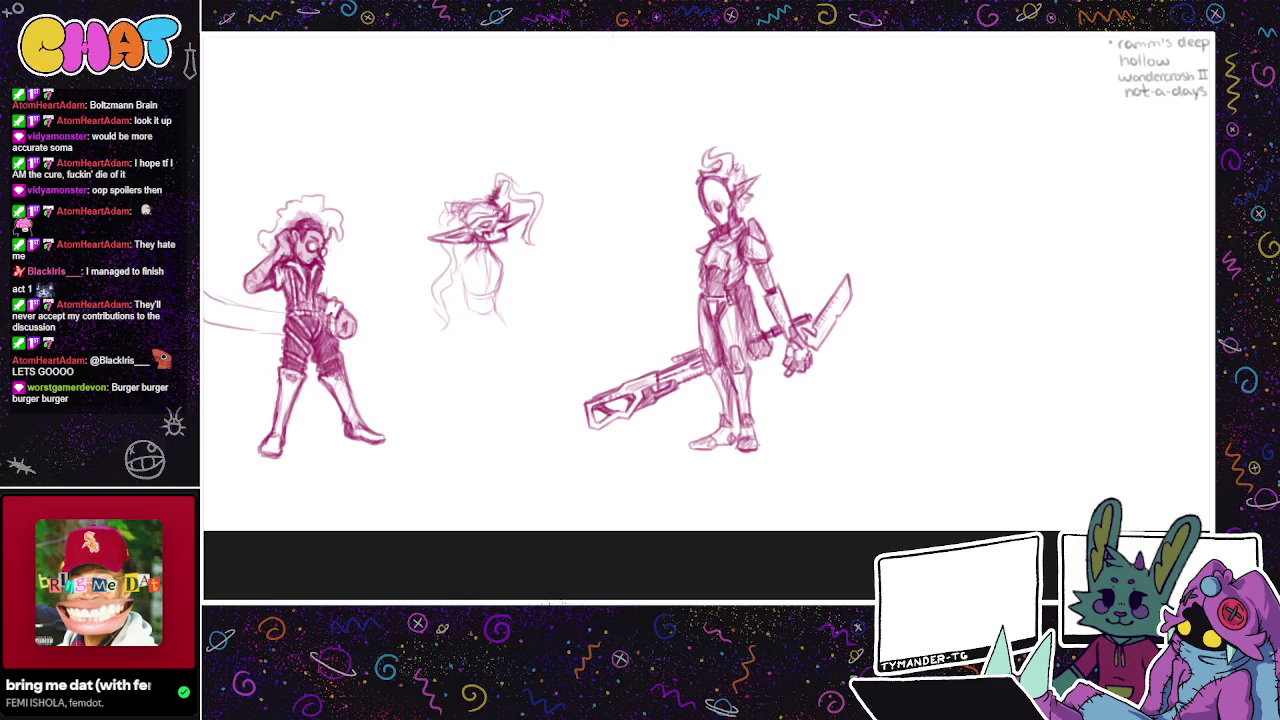
drag(513, 246, 518, 242)
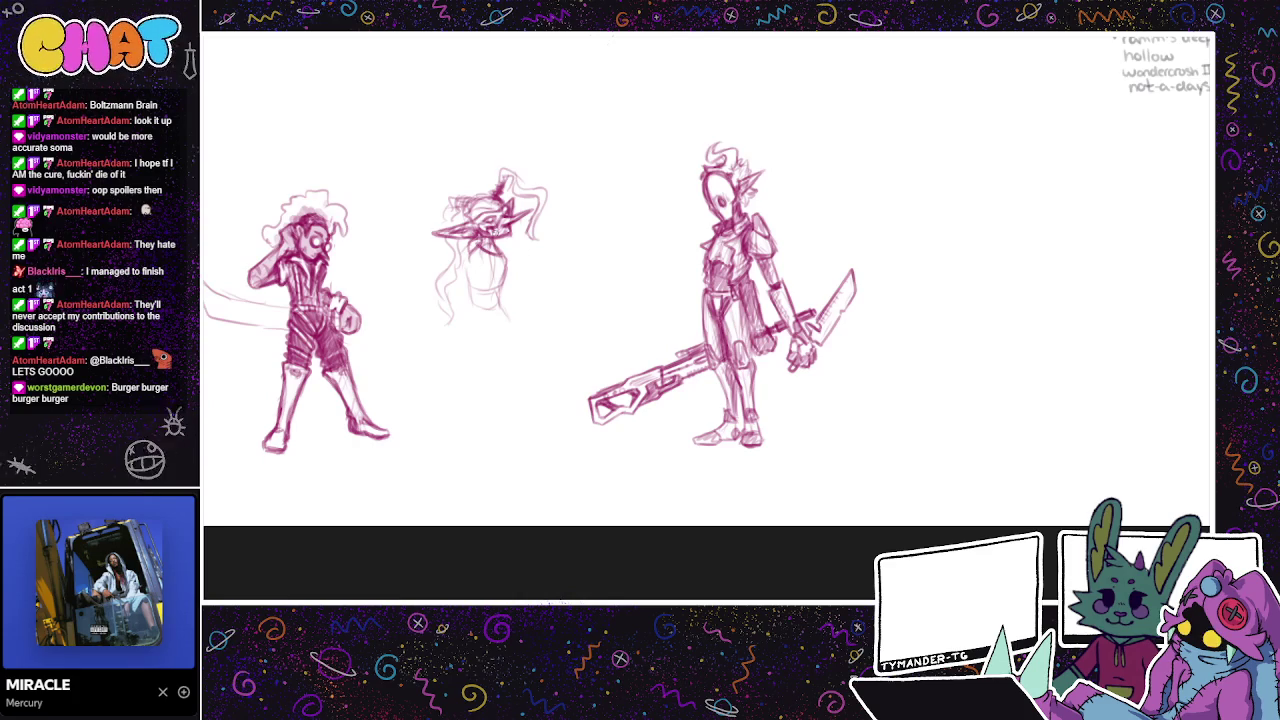
Step: Add face strokes and spiky hair to the middle figure's head
drag(496, 240, 510, 248)
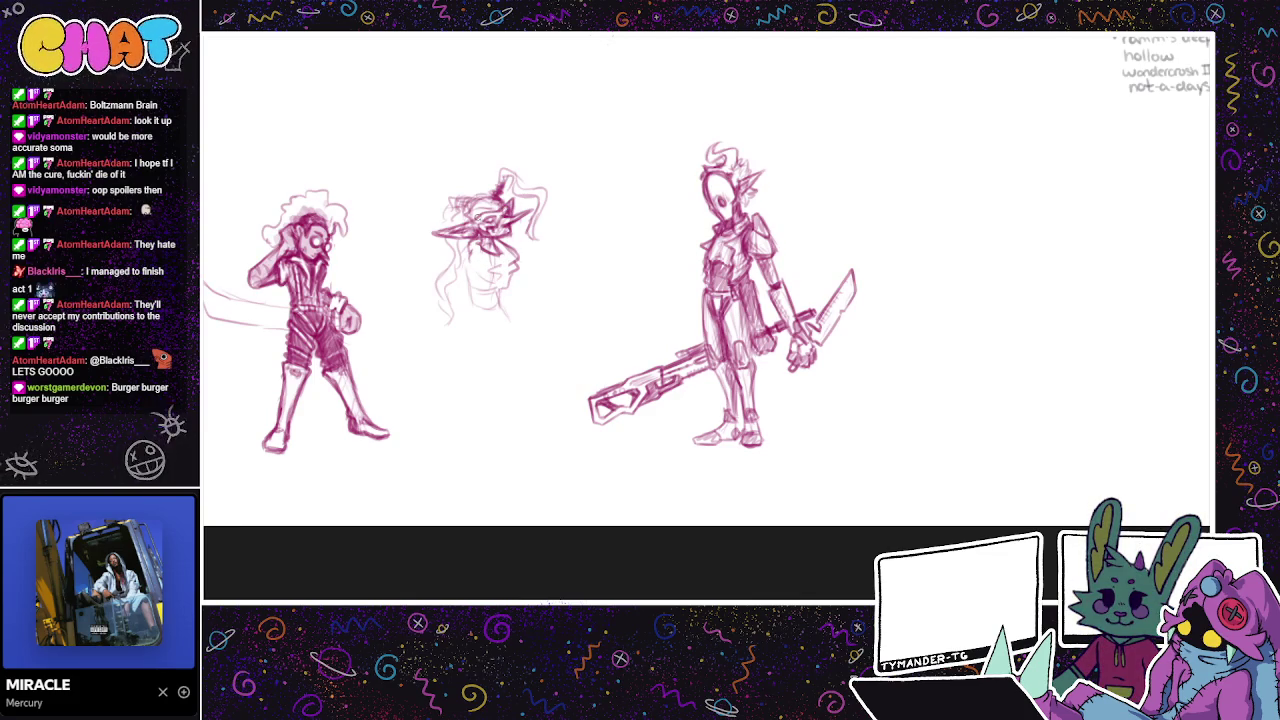
drag(468, 184, 480, 220)
drag(488, 168, 533, 249)
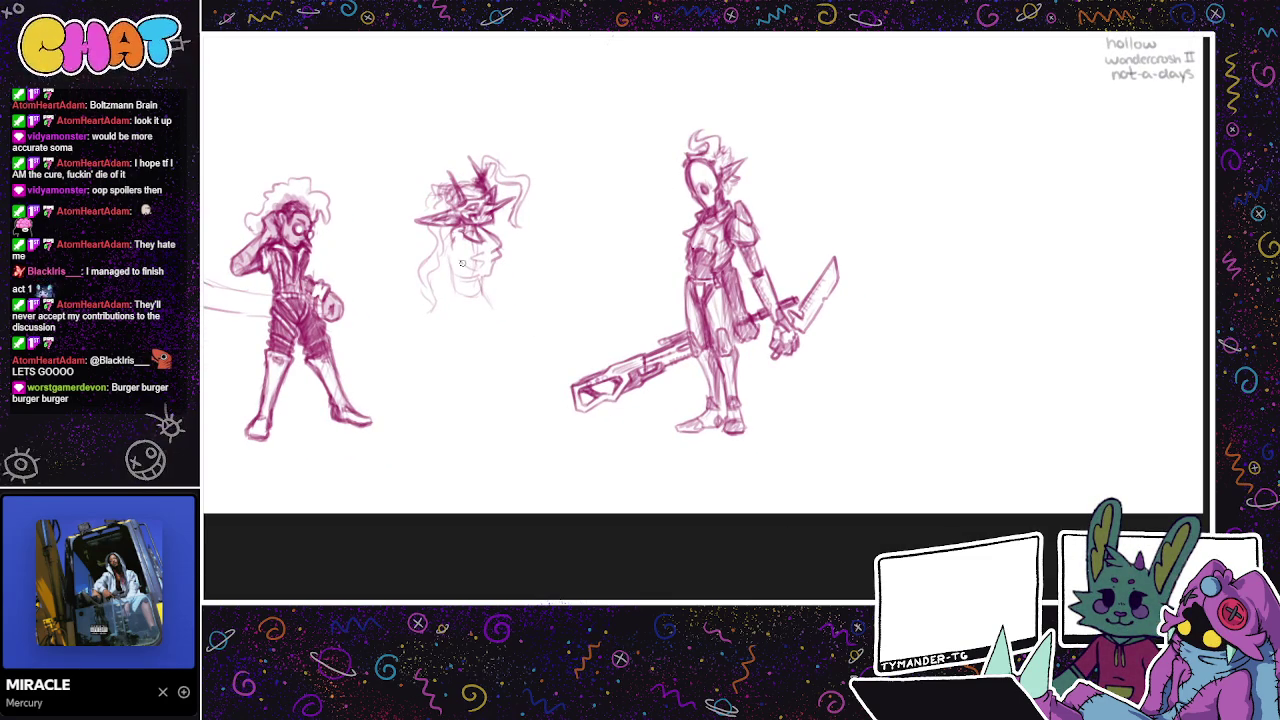
Step: Go over the middle figure's face with darker lines and start its neck collar
drag(459, 260, 452, 240)
drag(447, 260, 457, 242)
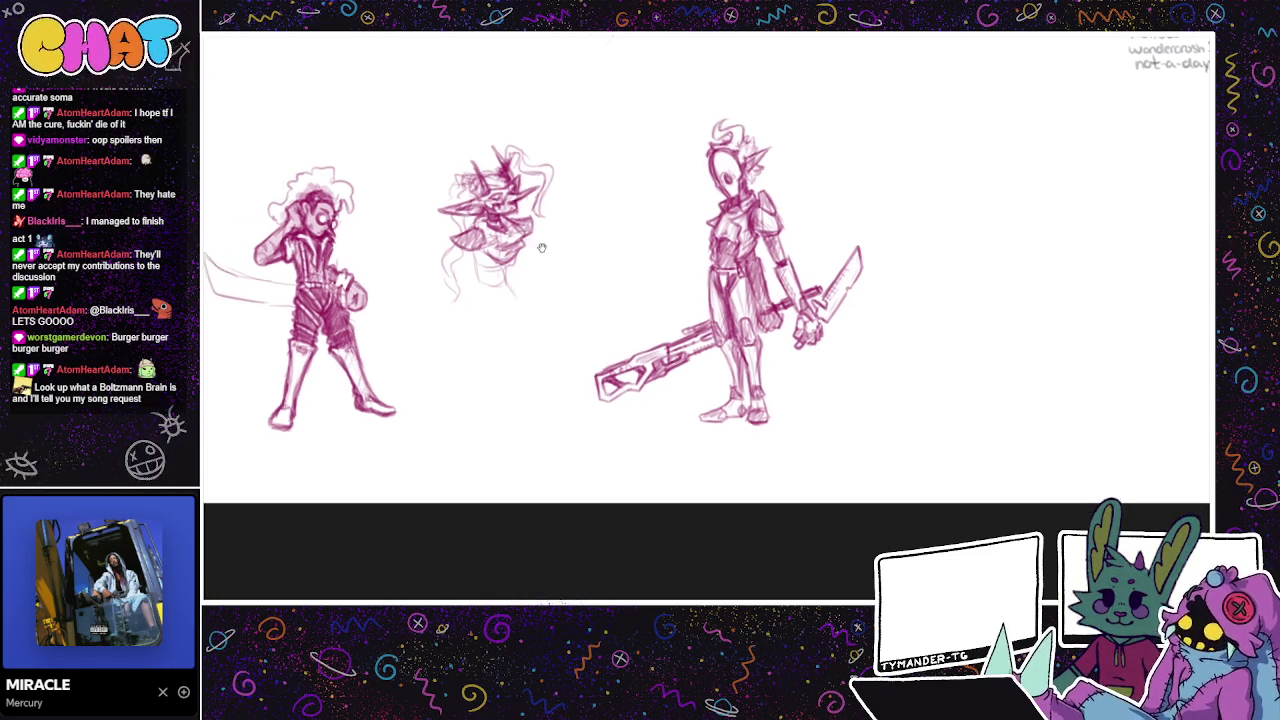
scroll(700, 300, up, 2)
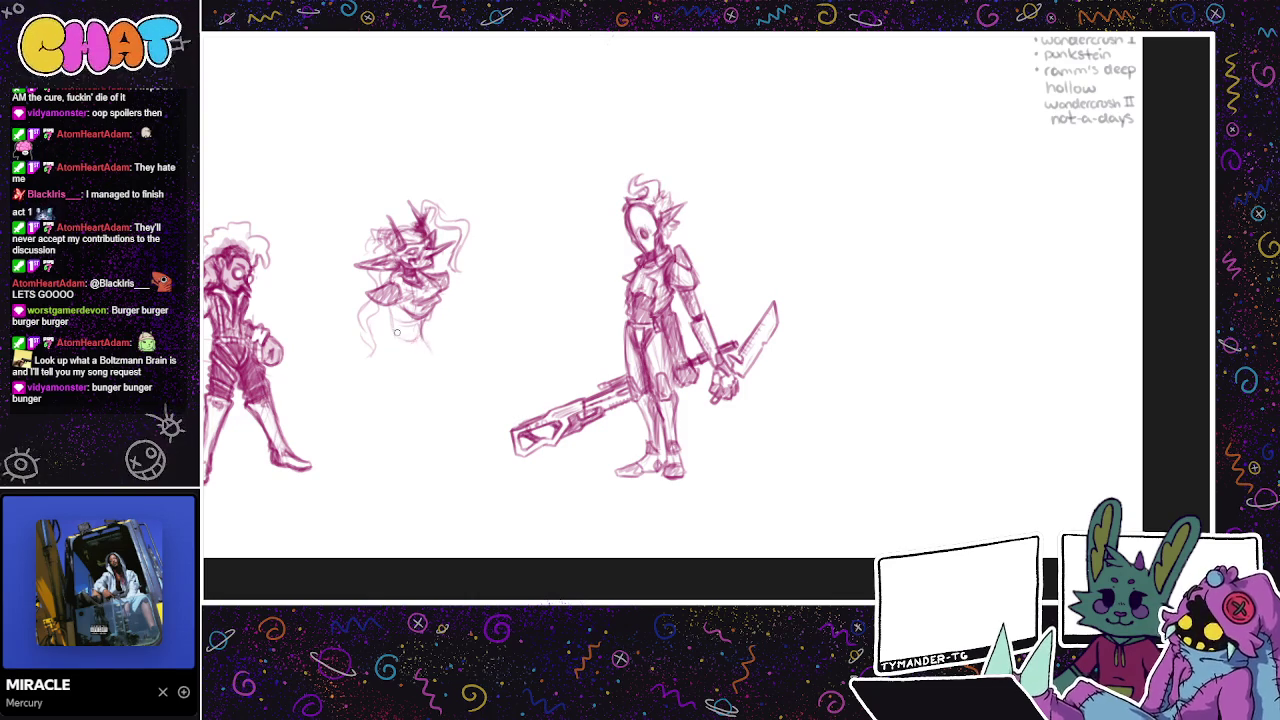
drag(386, 328, 414, 340)
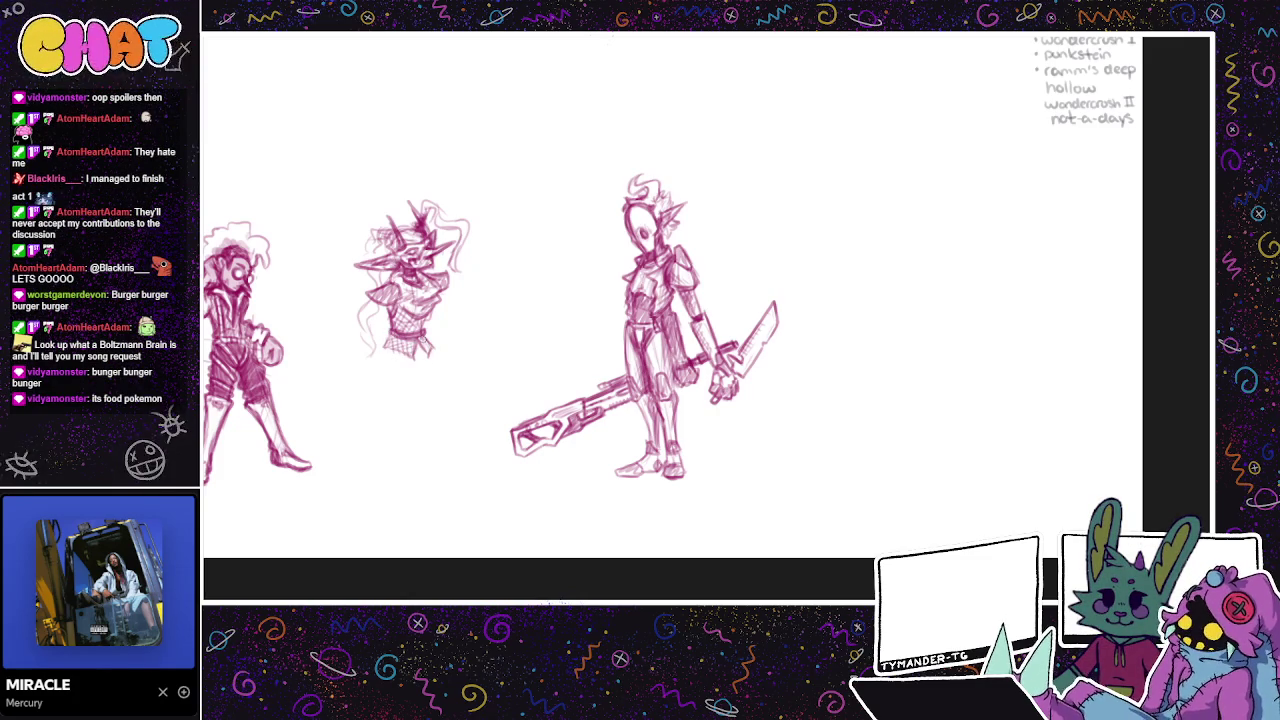
Step: Pan and scroll to bring the whole three-figure lineup back into view
drag(449, 366, 529, 351)
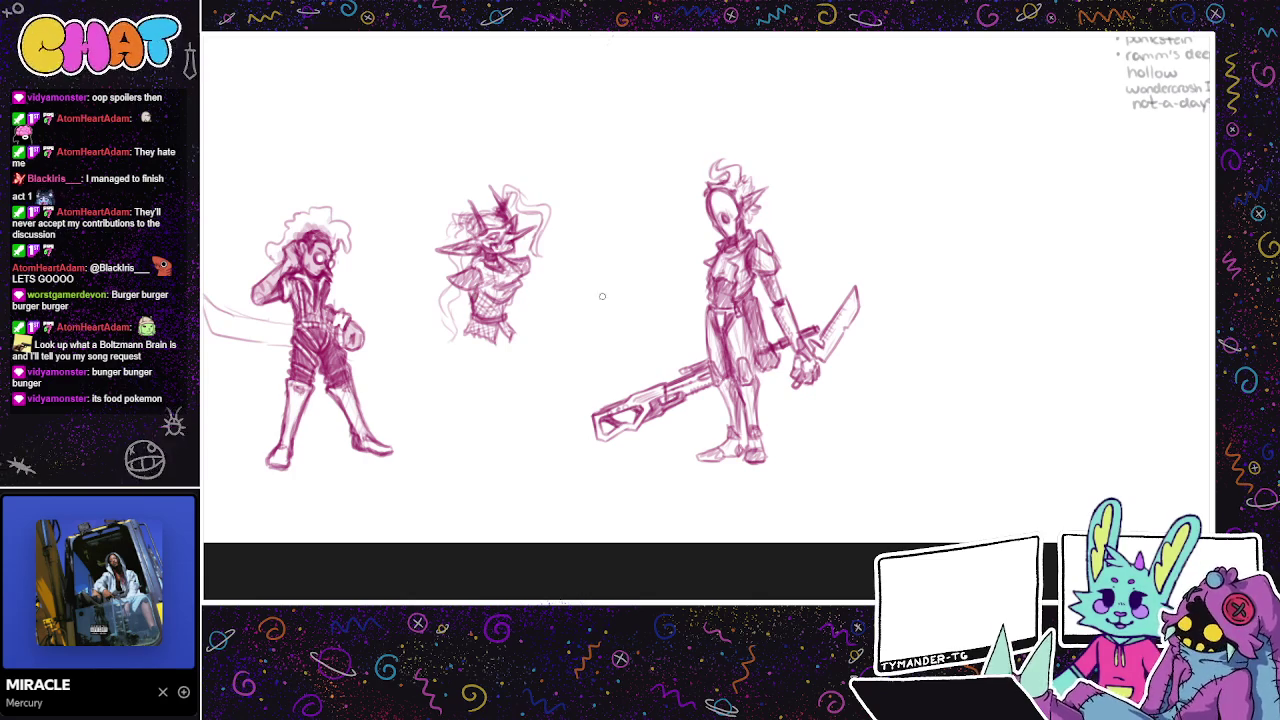
scroll(604, 297, down, 1)
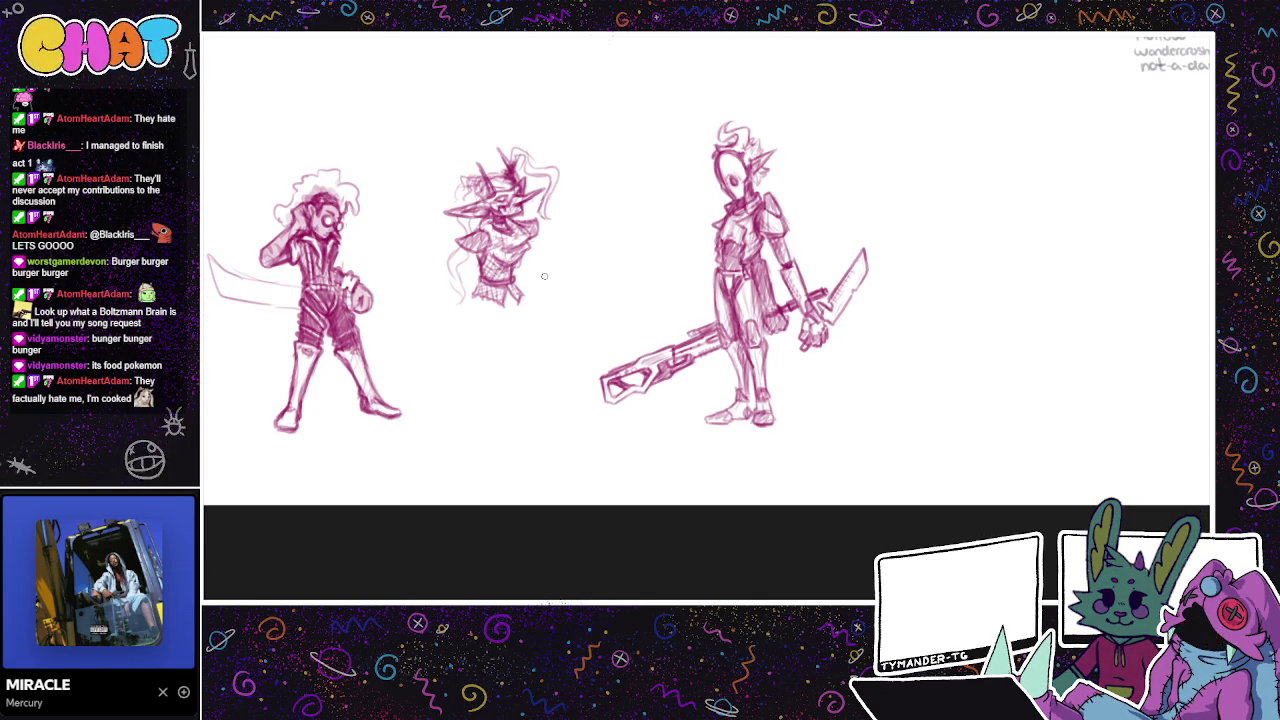
scroll(546, 274, up, 2)
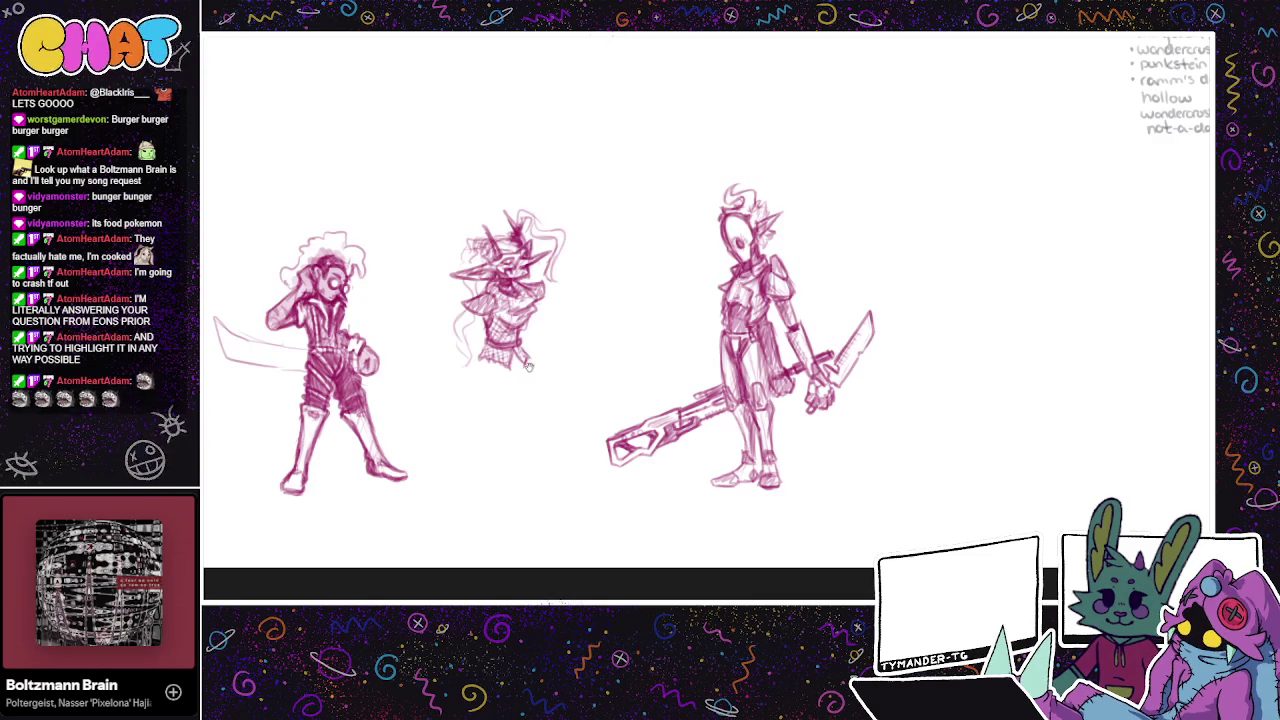
Step: Scroll the canvas to reposition the middle figure's torso in view
scroll(601, 431, down, 3)
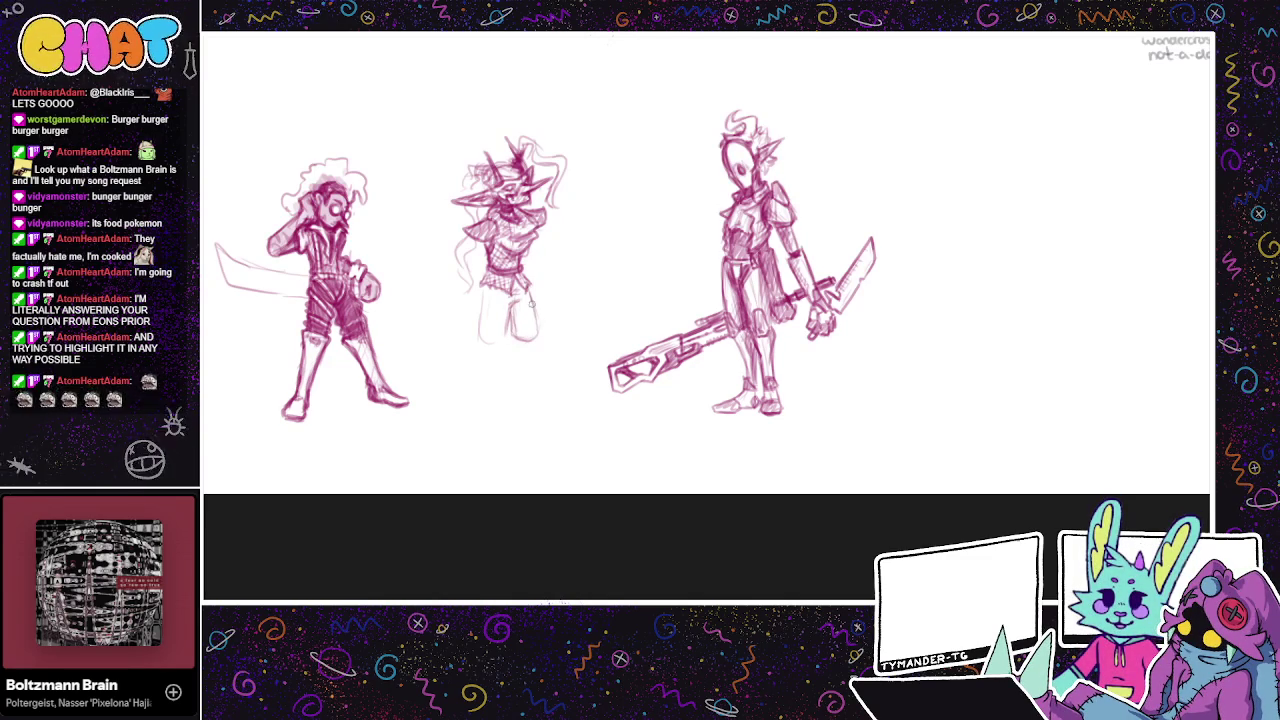
Step: Outline the middle figure's left leg and move the figure level with the others
drag(488, 286, 479, 338)
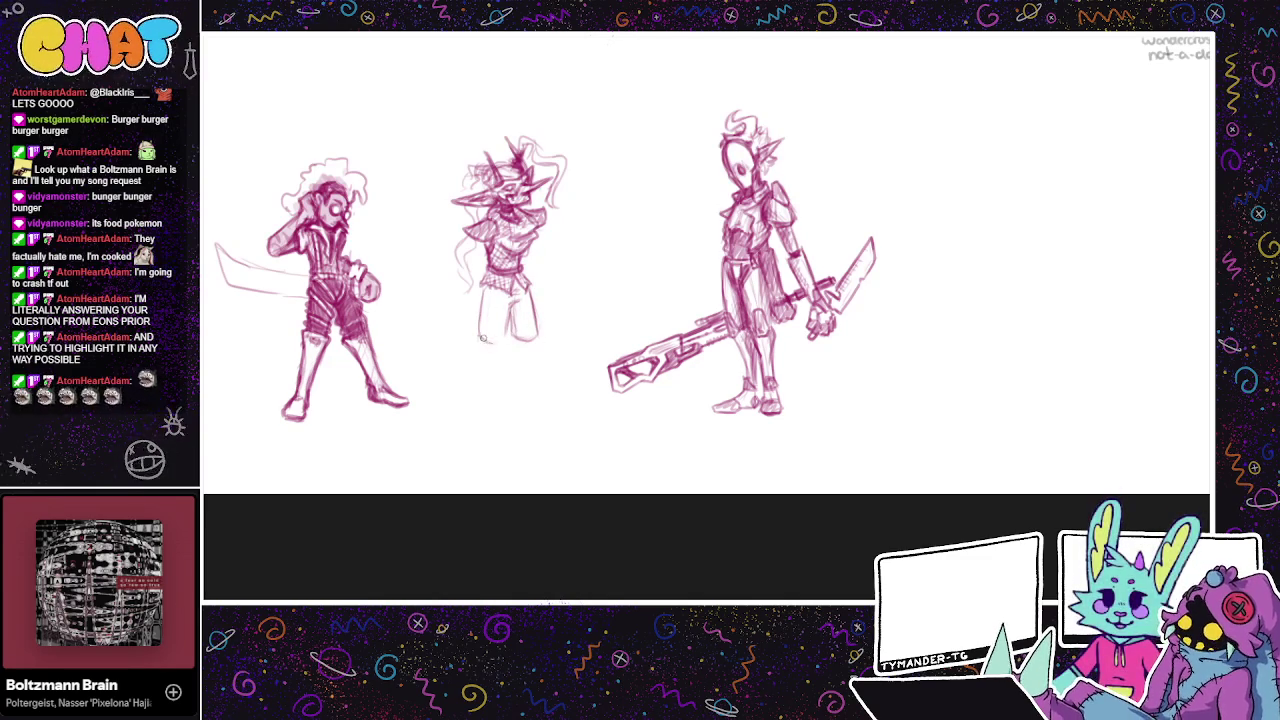
drag(482, 284, 478, 336)
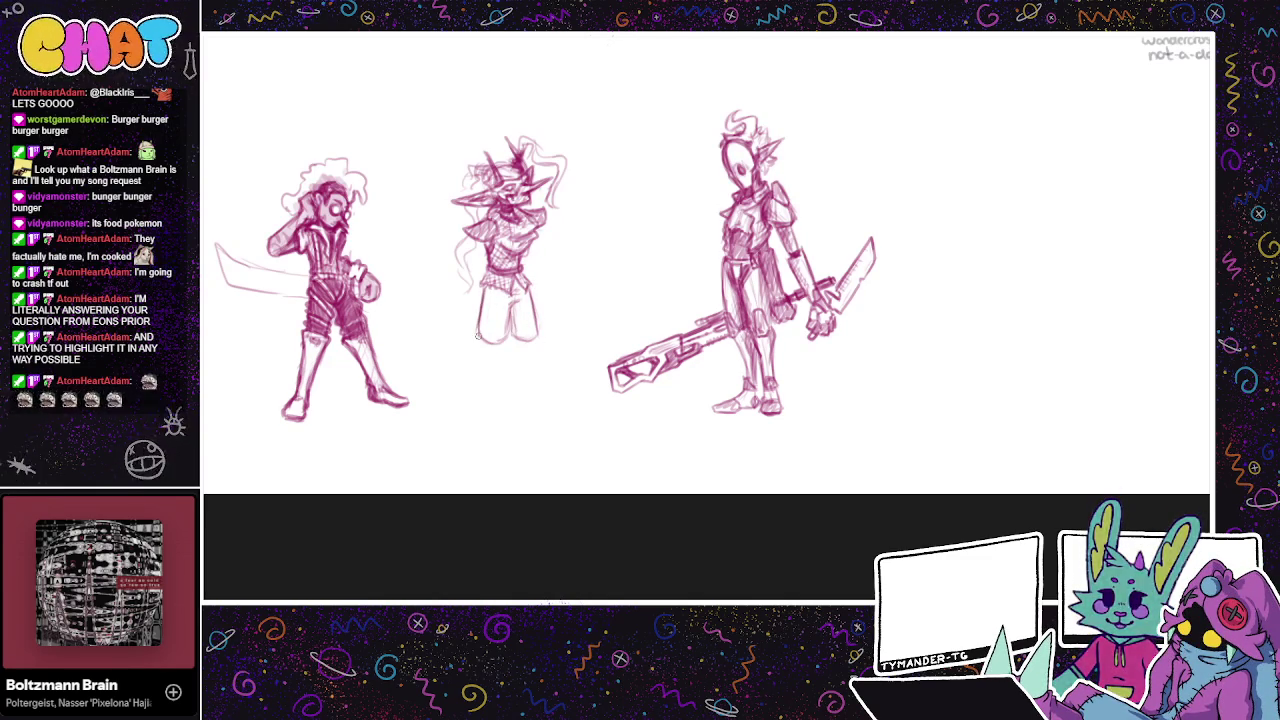
drag(551, 366, 580, 478)
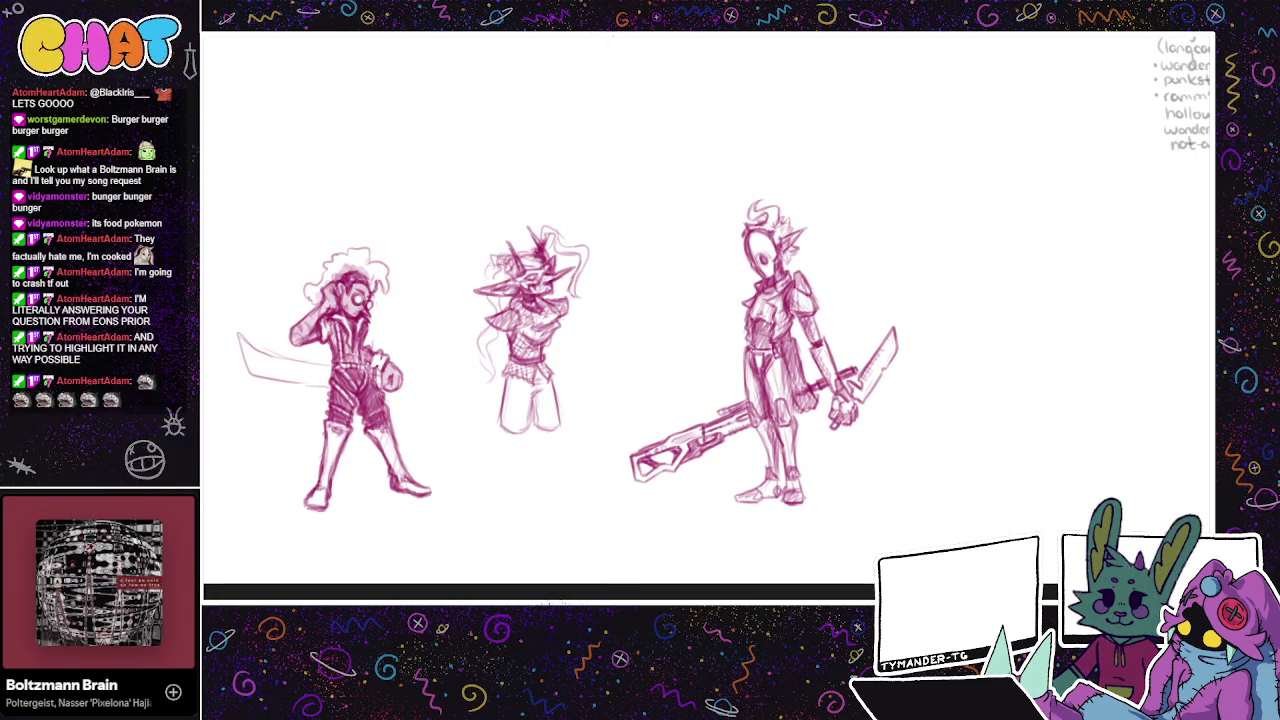
drag(600, 486, 586, 449)
mouse_move(683, 518)
mouse_down()
mouse_move(677, 531)
mouse_move(675, 508)
mouse_up()
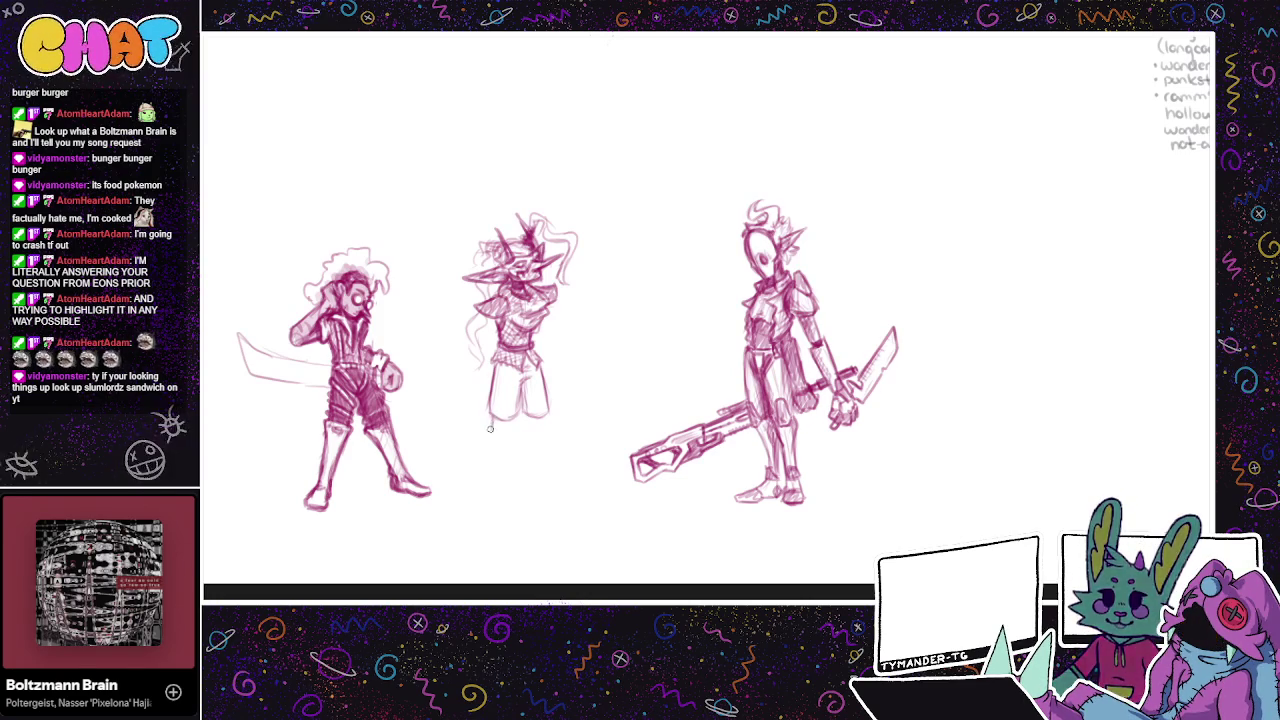
Step: Sketch the middle figure's lower legs and both feet
drag(491, 415, 487, 495)
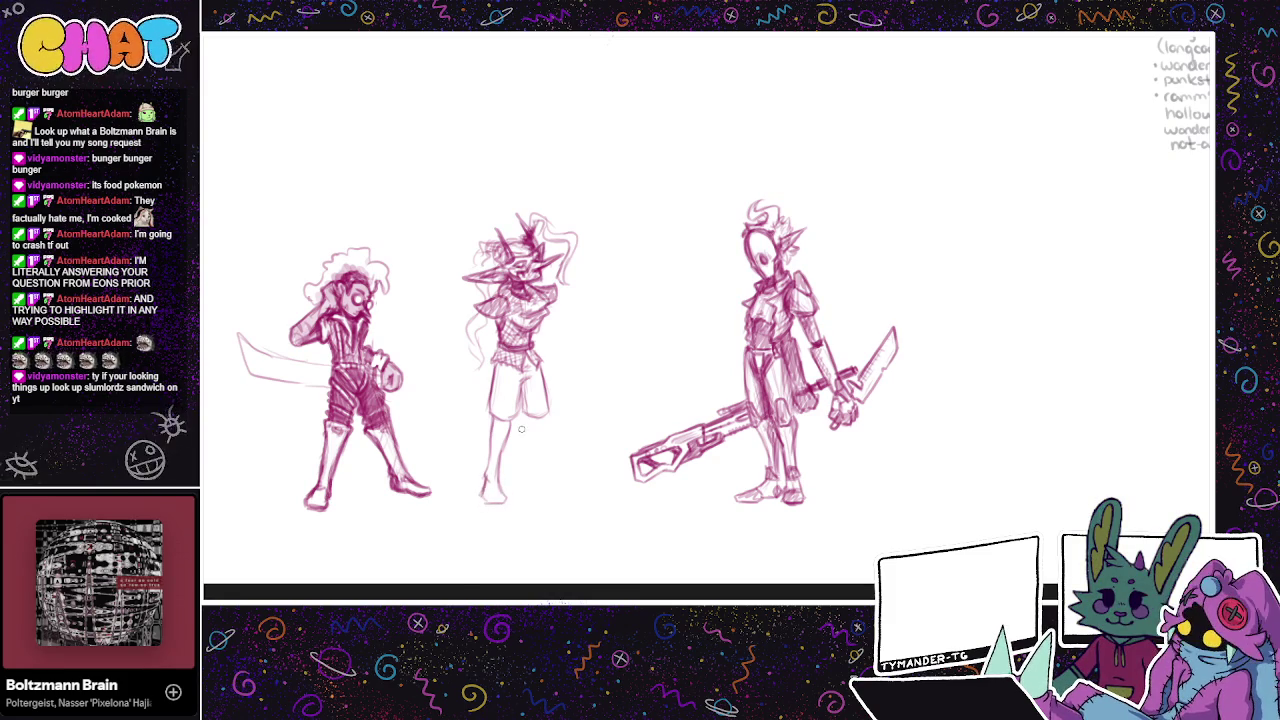
drag(486, 488, 486, 500)
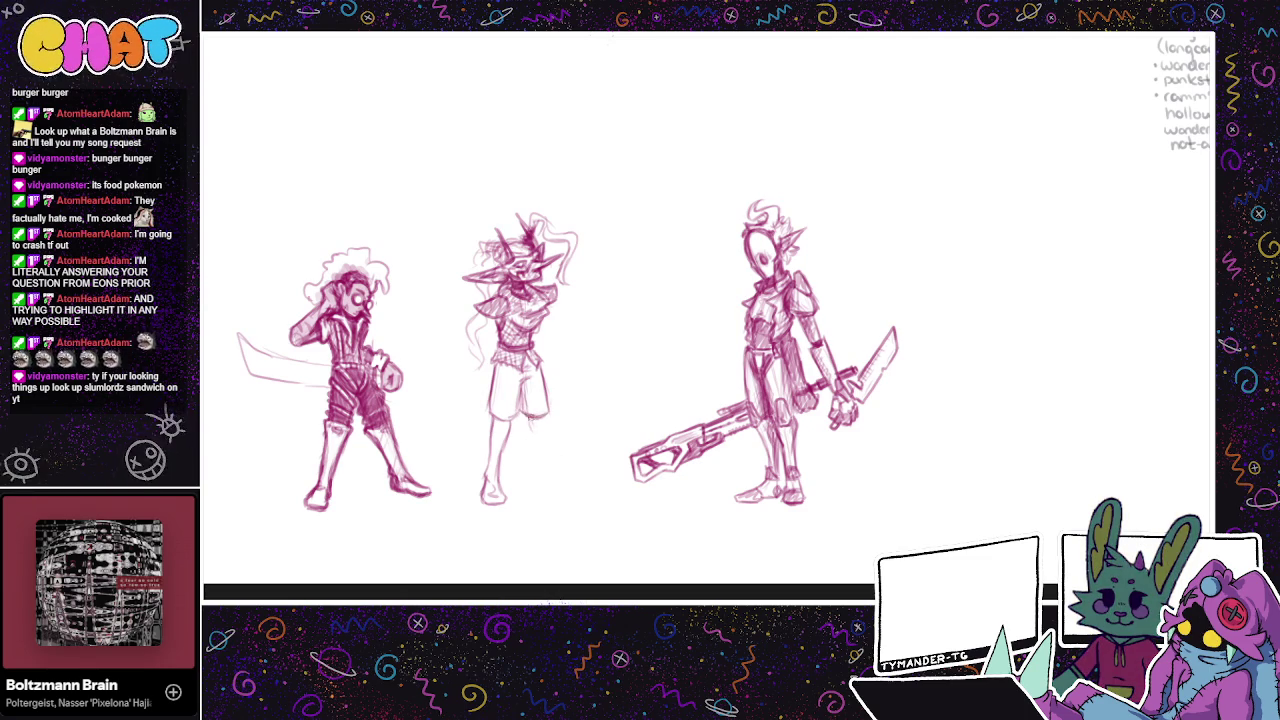
drag(530, 418, 546, 458)
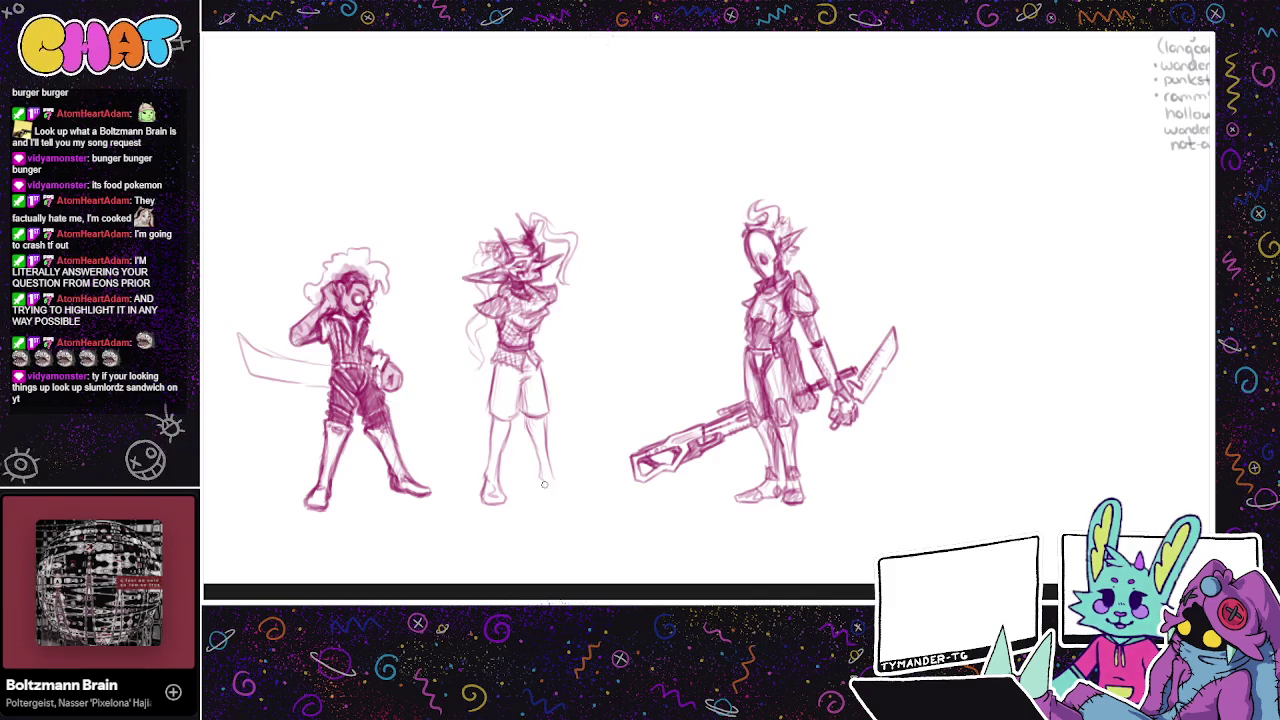
drag(549, 490, 573, 495)
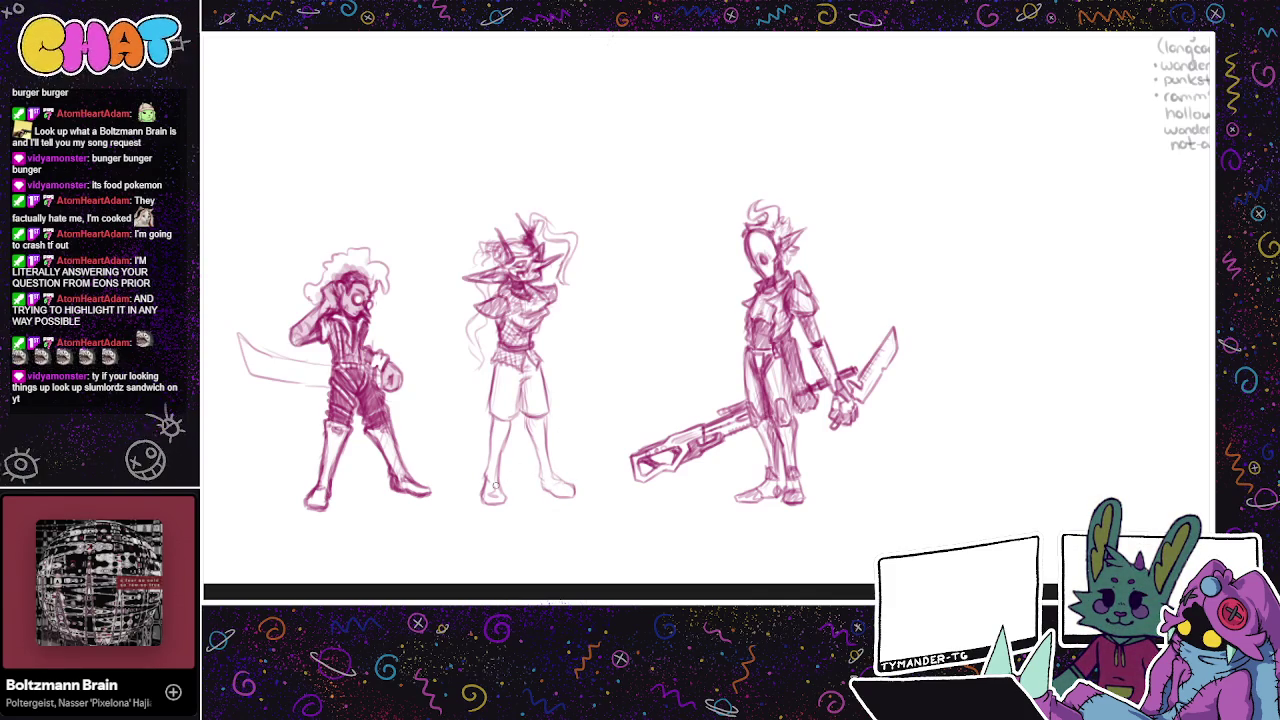
drag(579, 356, 529, 431)
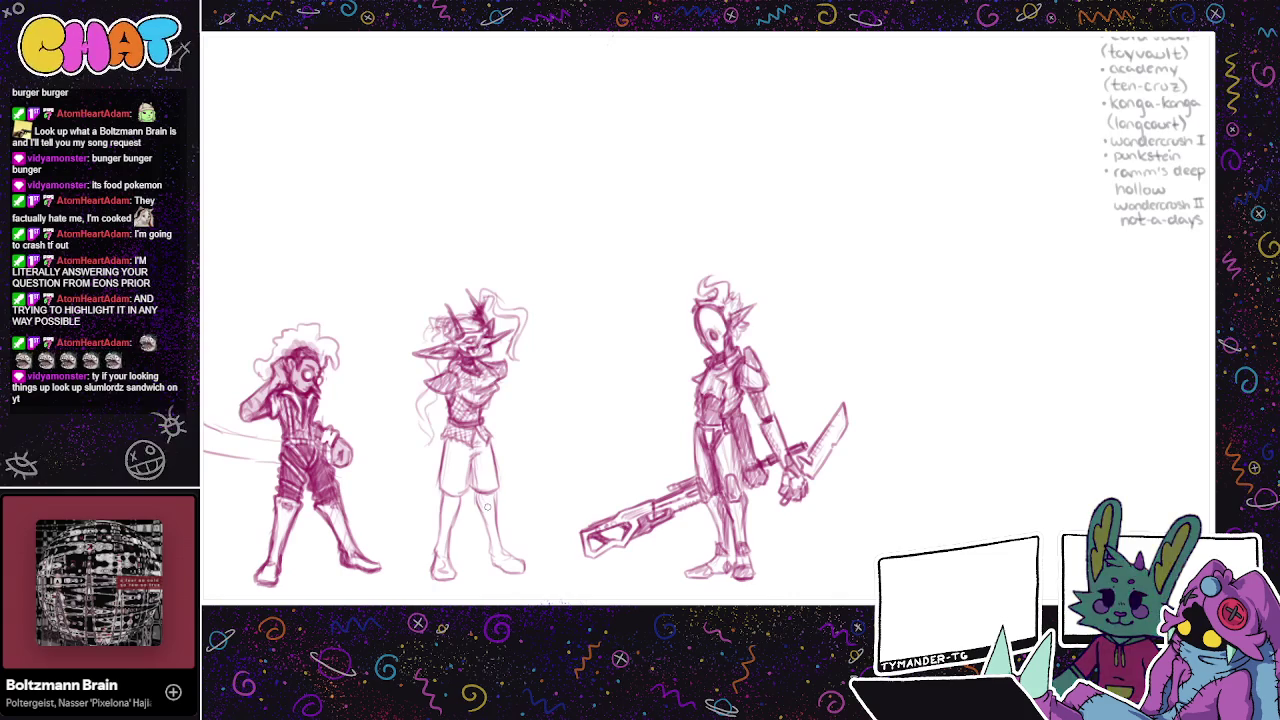